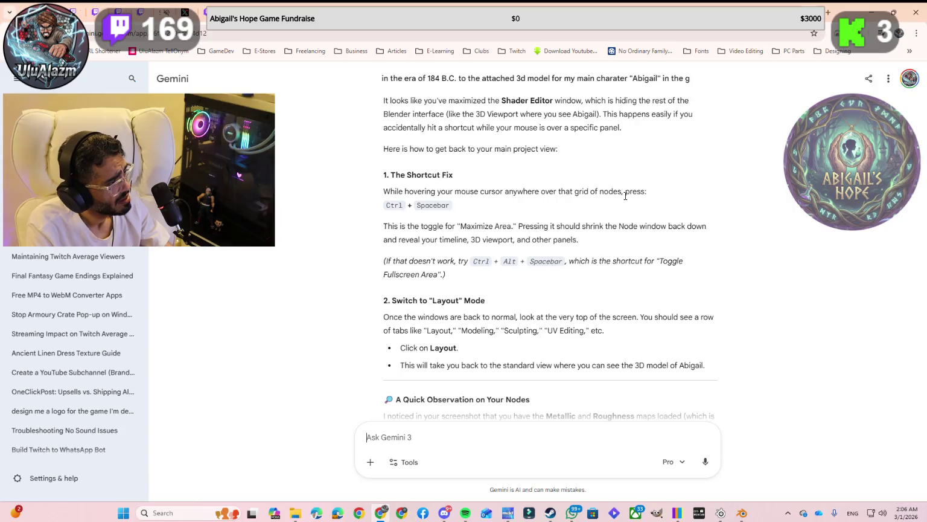
# Expand the Specular settings on the Principled BSDF node in Blender.
pyautogui.hotkey('alt', 'Tab')
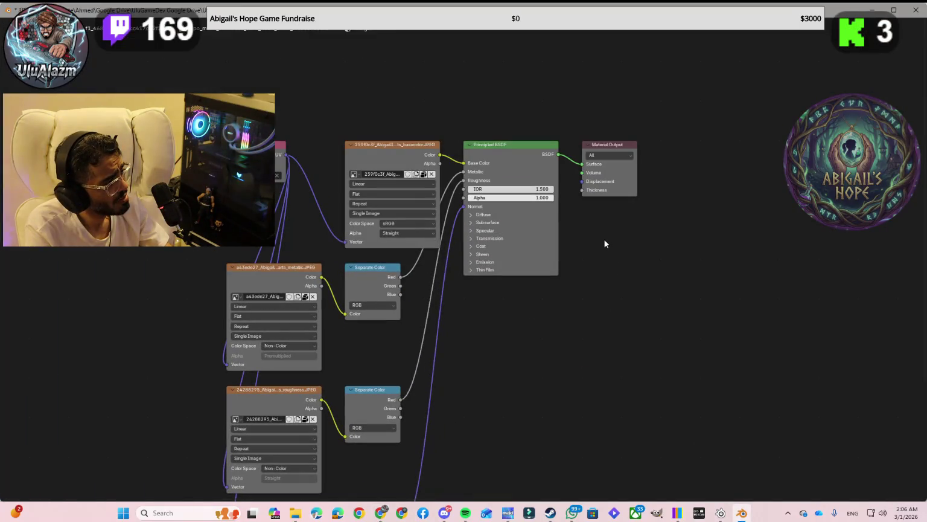
pyautogui.click(515, 229)
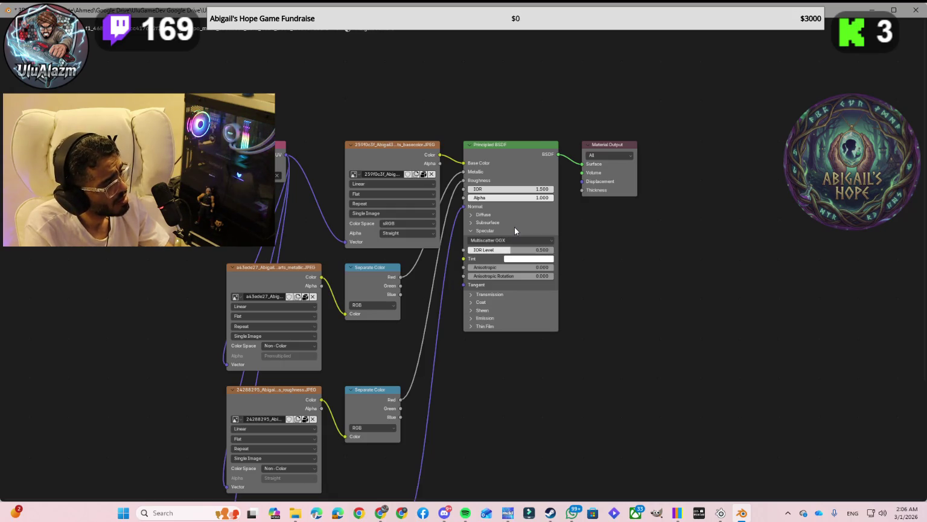
pyautogui.keyDown('ctrl'); pyautogui.hscroll(1, 575, 232); pyautogui.keyUp('ctrl')
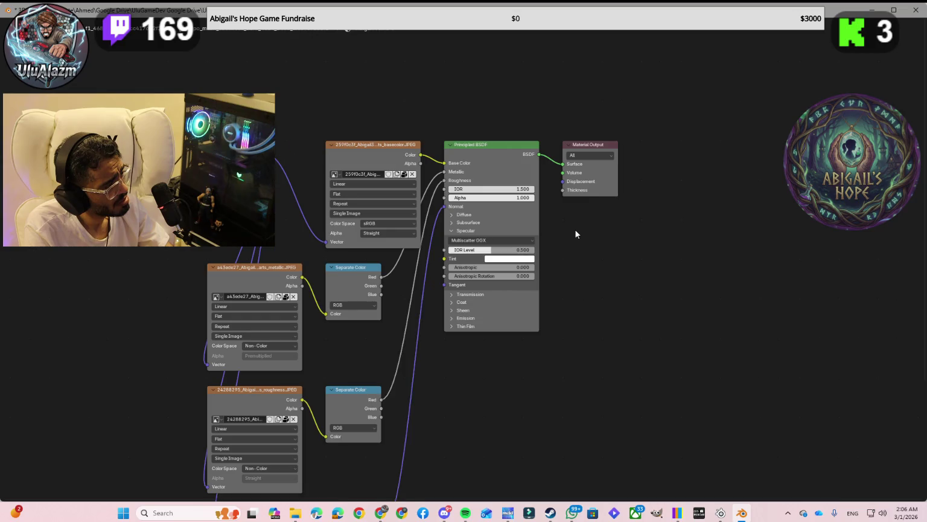
pyautogui.keyDown('ctrl'); pyautogui.hscroll(-2, 576, 233); pyautogui.keyUp('ctrl')
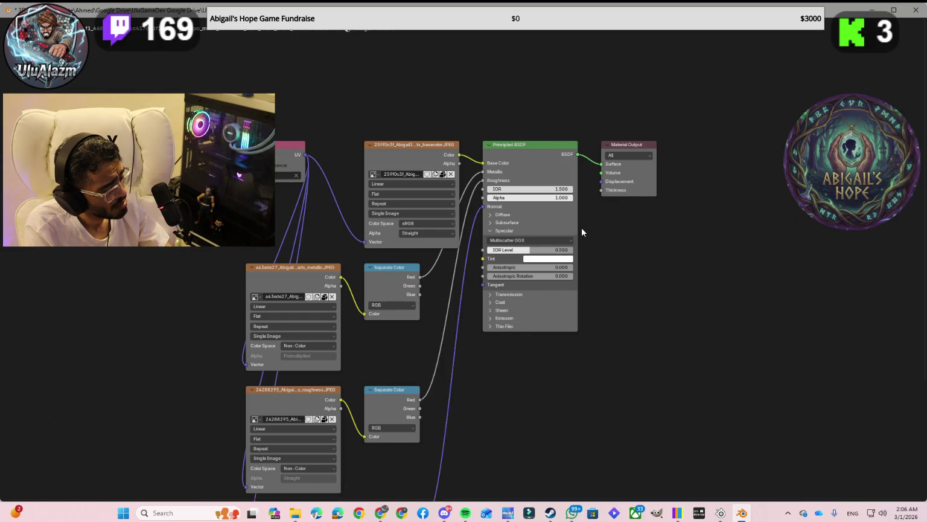
# Toggle the node editor's maximized layout, then un-maximize Blender so Gemini shows behind.
pyautogui.hotkey('ctrl', 'space')
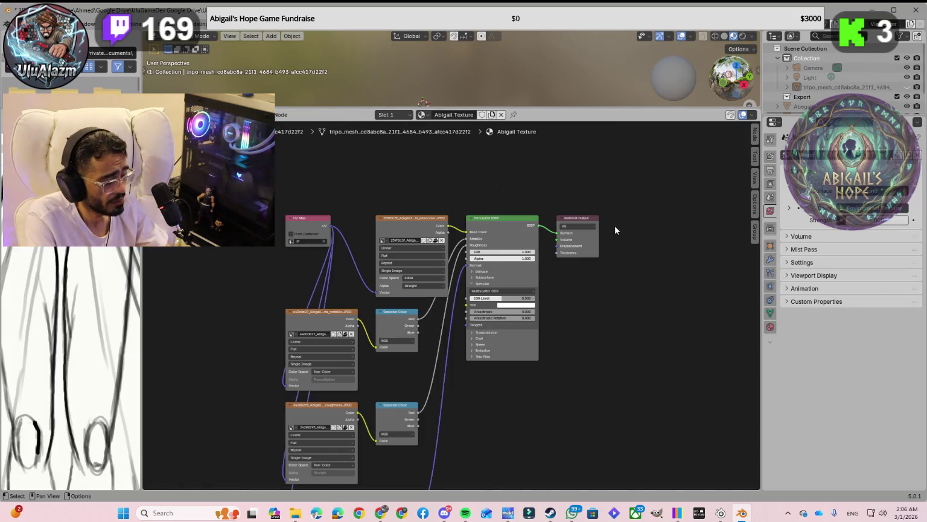
pyautogui.scroll(-1, 534, 269)
pyautogui.scroll(1, 541, 272)
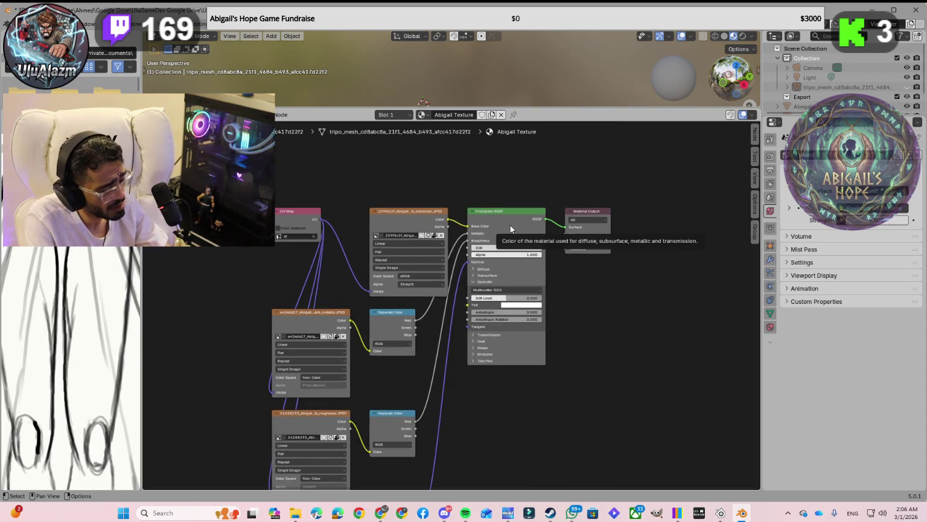
pyautogui.hotkey('ctrl', 'alt', 'space')
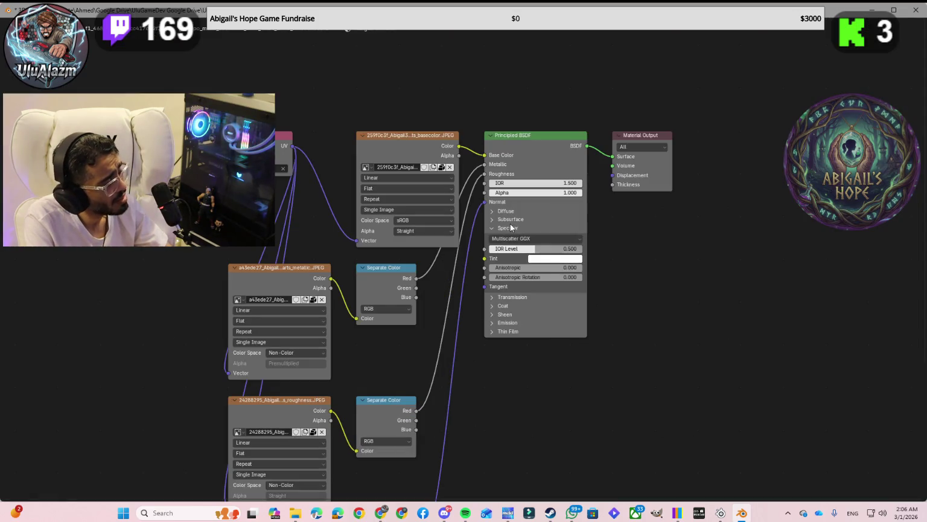
pyautogui.scroll(-1, 511, 246)
pyautogui.scroll(2, 483, 224)
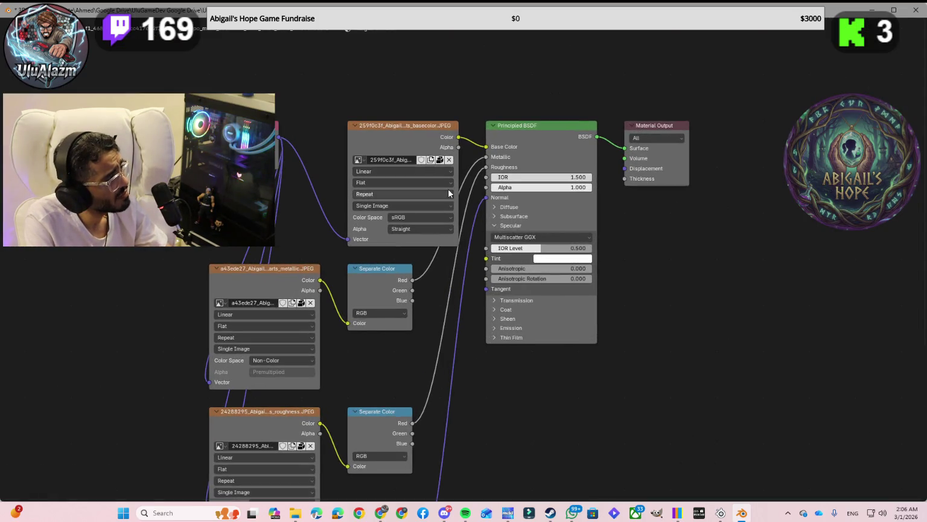
pyautogui.moveTo(536, 12); pyautogui.dragTo(537, 67)
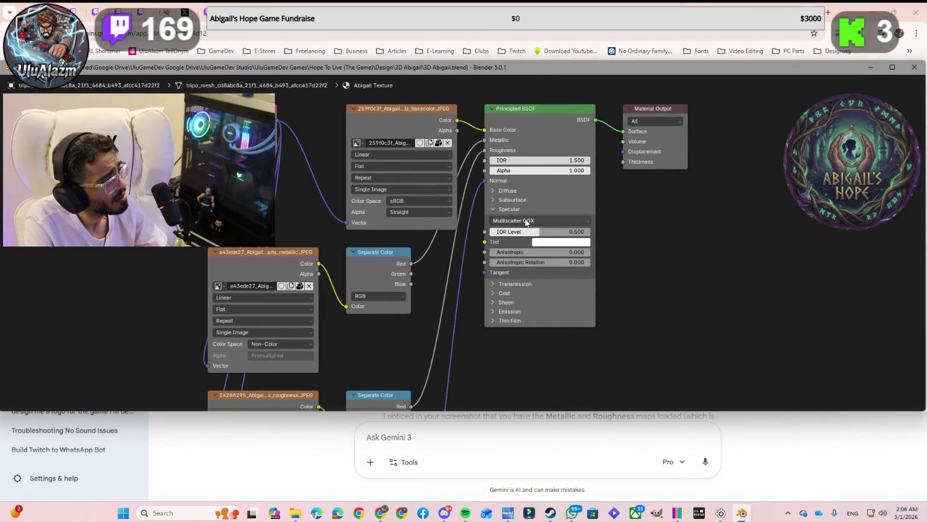
pyautogui.scroll(-1, 525, 223)
pyautogui.scroll(-1, 522, 242)
pyautogui.scroll(-1, 522, 248)
pyautogui.scroll(1, 521, 249)
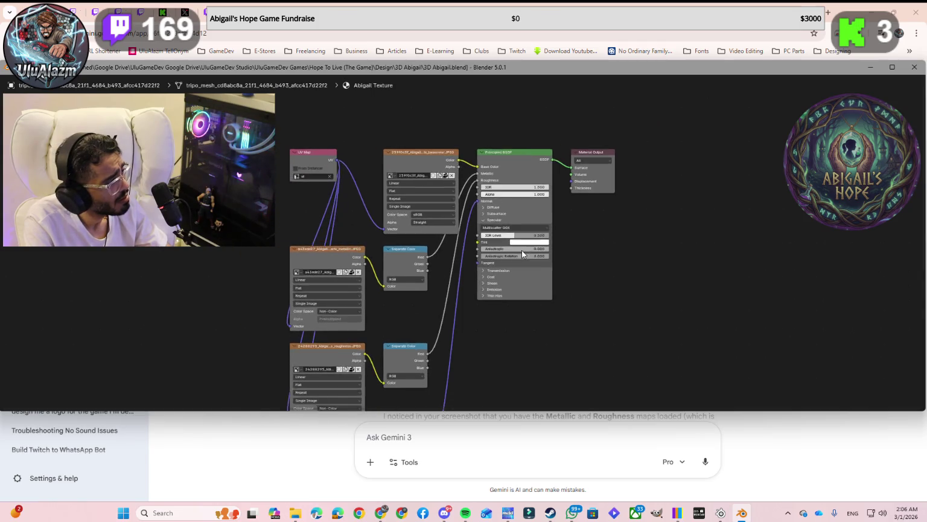
pyautogui.scroll(1, 522, 250)
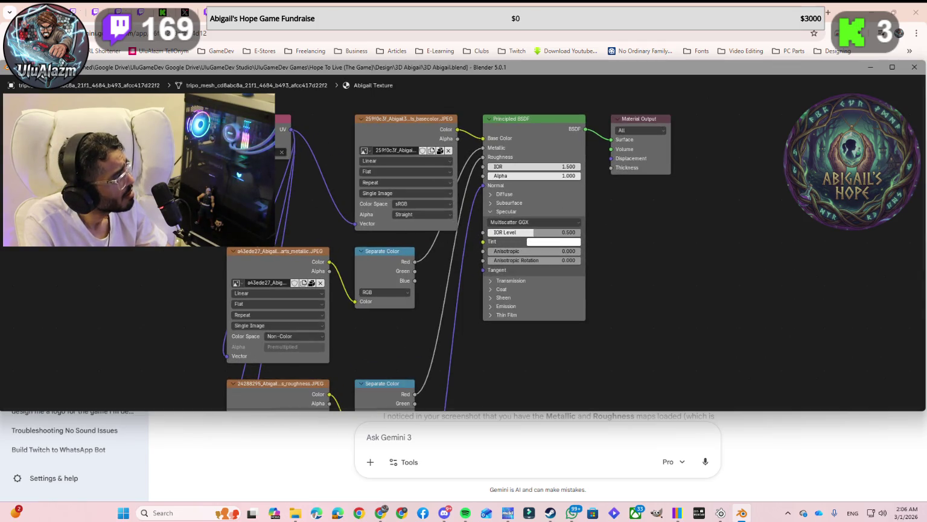
pyautogui.click(253, 238)
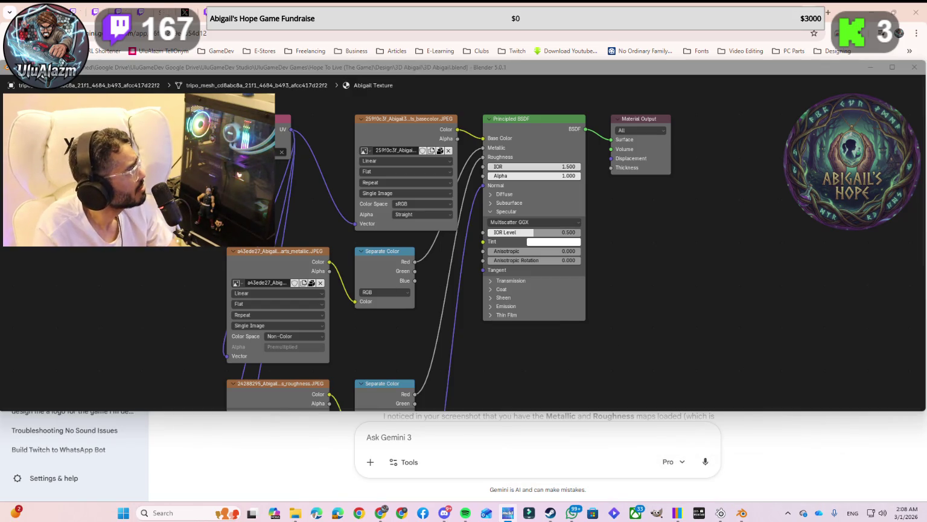
pyautogui.hotkey('alt', 'Tab')
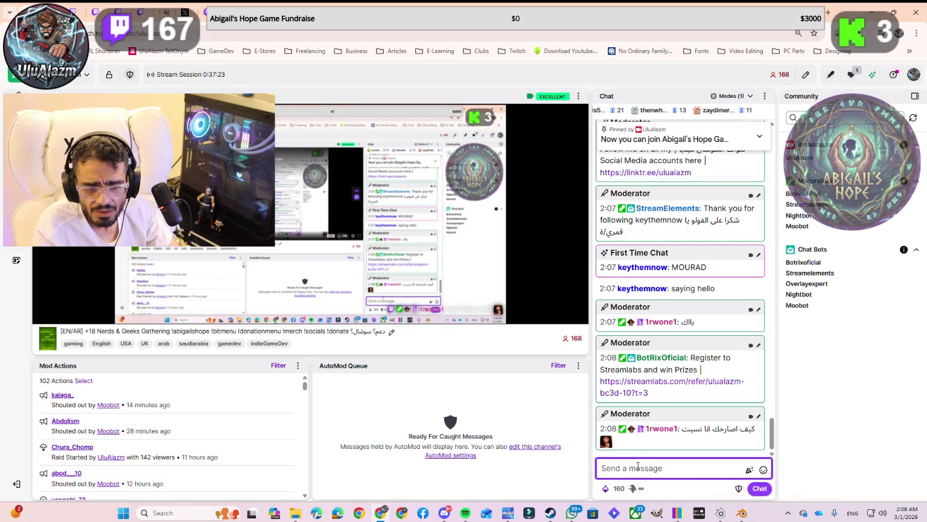
# Make the first-time chatter a channel VIP with the /vip command.
pyautogui.write('/vip @ke')
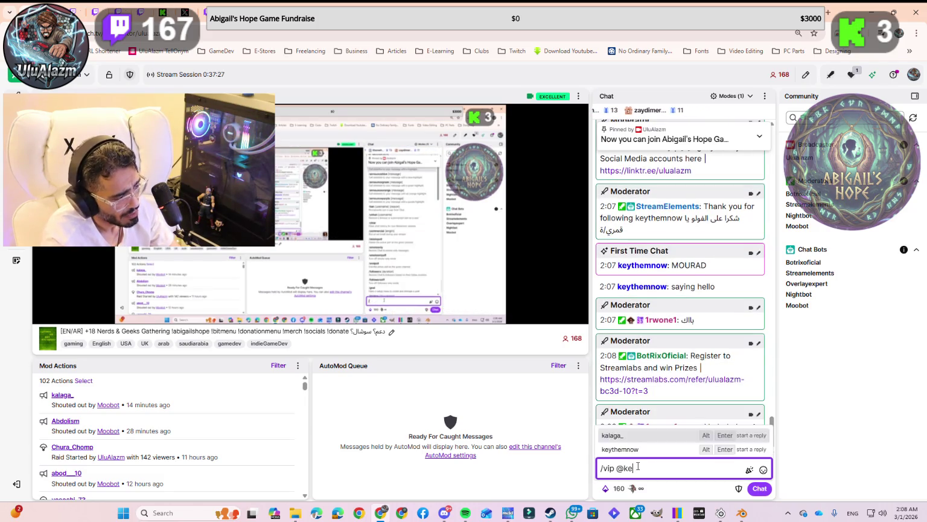
pyautogui.press('Tab')
pyautogui.press('Return')
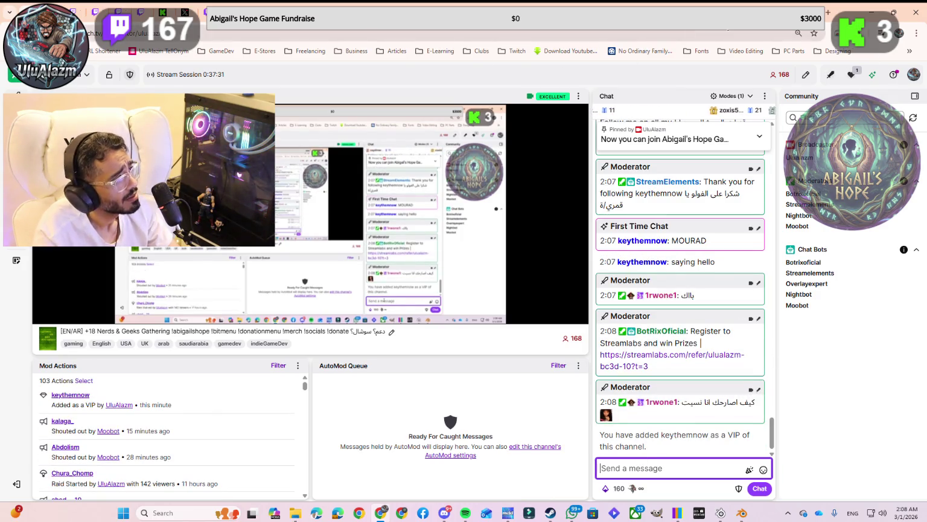
pyautogui.hotkey('ctrl', 'Tab')
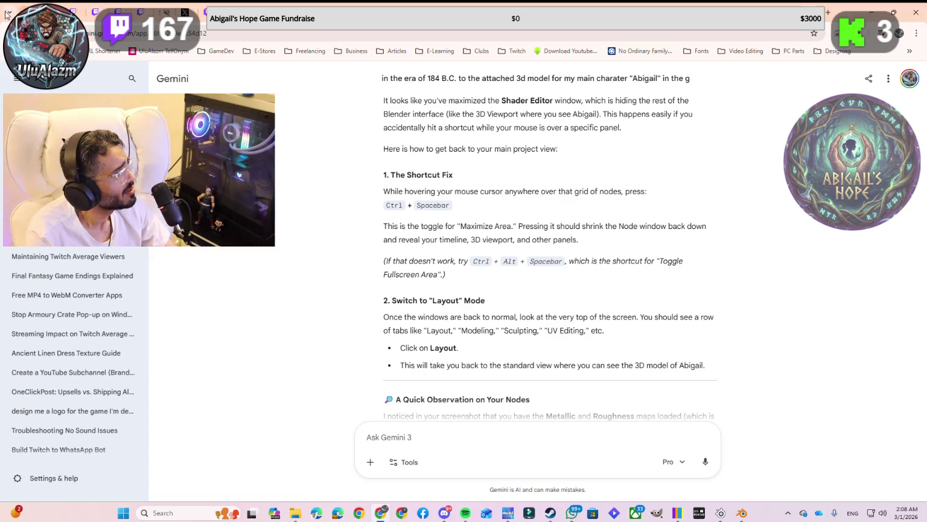
# Send a !so shoutout for the channel that raided.
pyautogui.hotkey('ctrl', 'shift', 'Tab')
pyautogui.write('!so @')
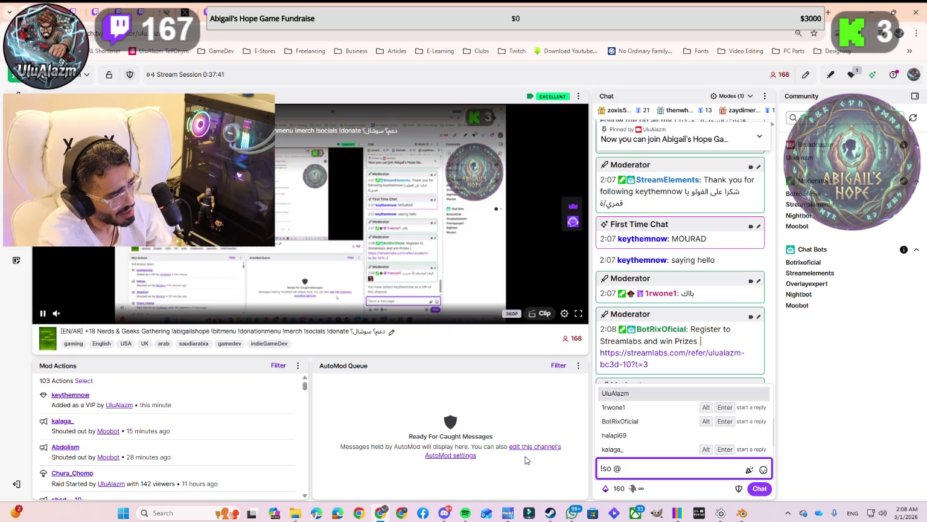
pyautogui.press('Down')
pyautogui.press('Down')
pyautogui.press('Down')
pyautogui.press('Return')
pyautogui.press('Return')
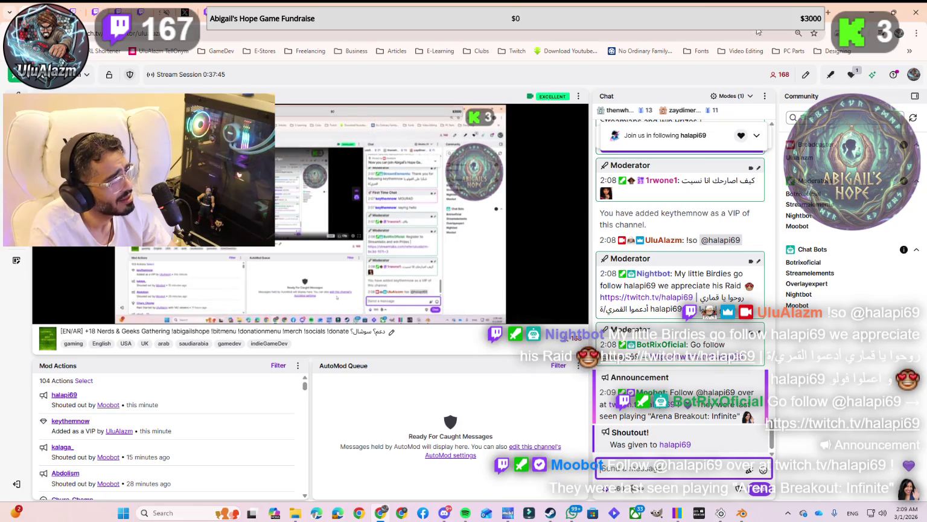
pyautogui.hotkey('ctrl', 'Tab')
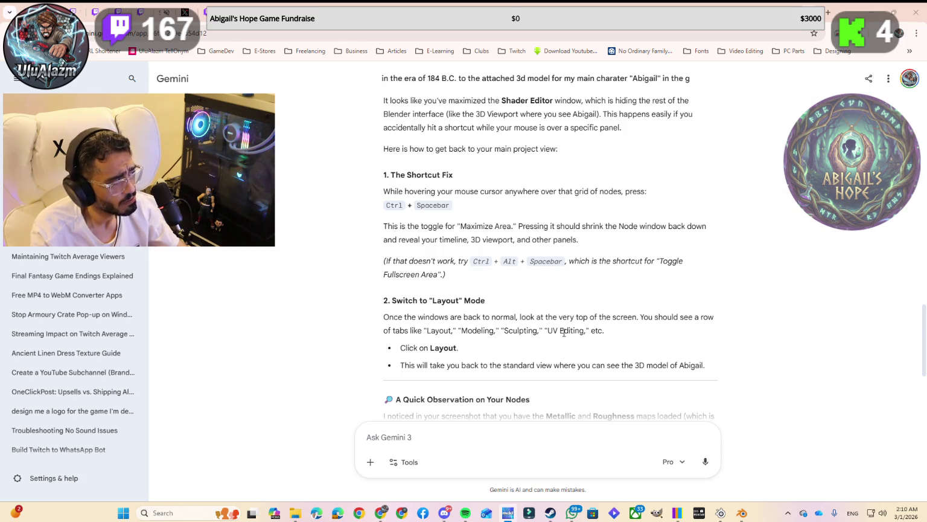
# Read Gemini's advice on wiring metallic and roughness maps directly, comparing it with Blender's node graph.
pyautogui.scroll(-3, 505, 295)
pyautogui.scroll(-1, 505, 296)
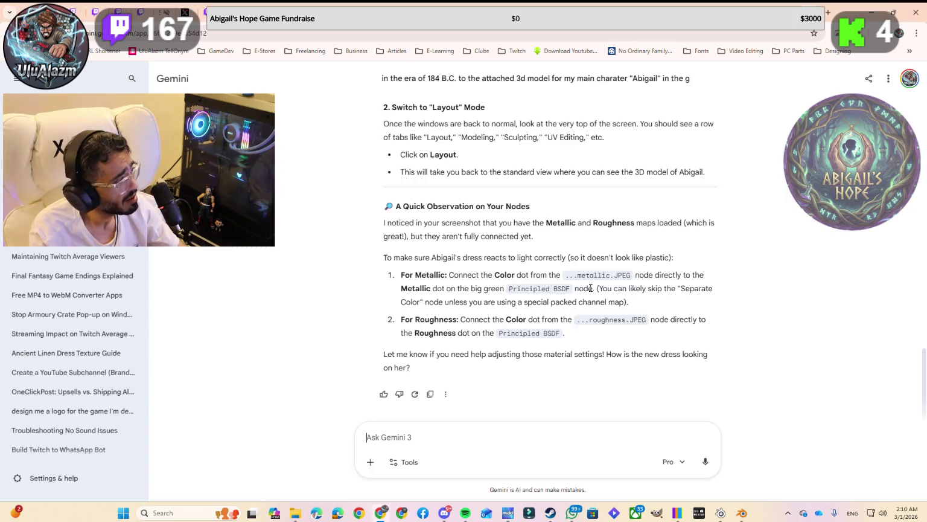
pyautogui.hotkey('alt', 'Tab')
pyautogui.hotkey('alt', 'Tab')
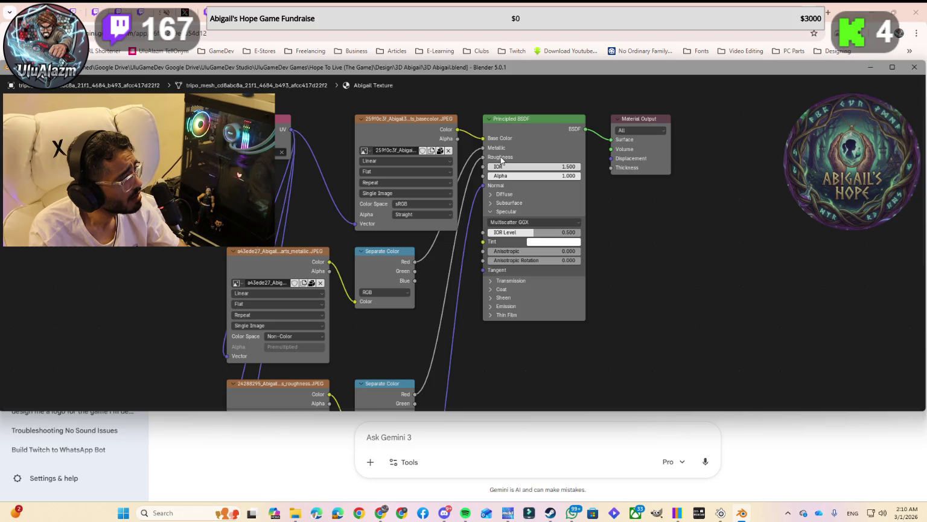
pyautogui.hotkey('alt', 'Tab')
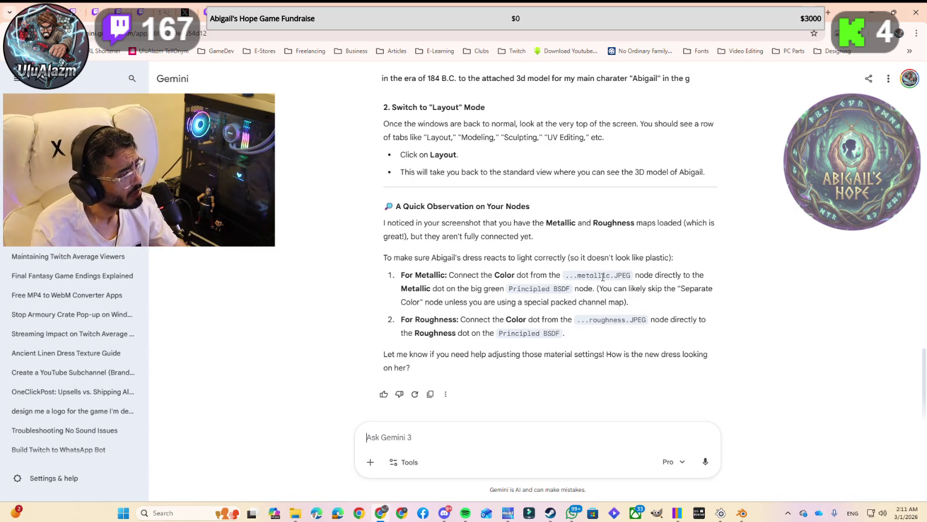
pyautogui.hotkey('alt', 'Tab')
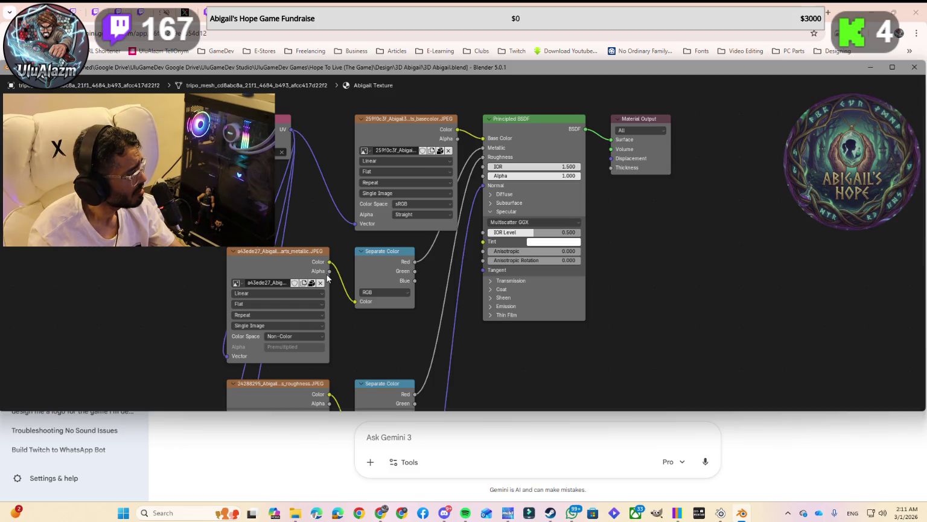
pyautogui.hotkey('alt', 'Tab')
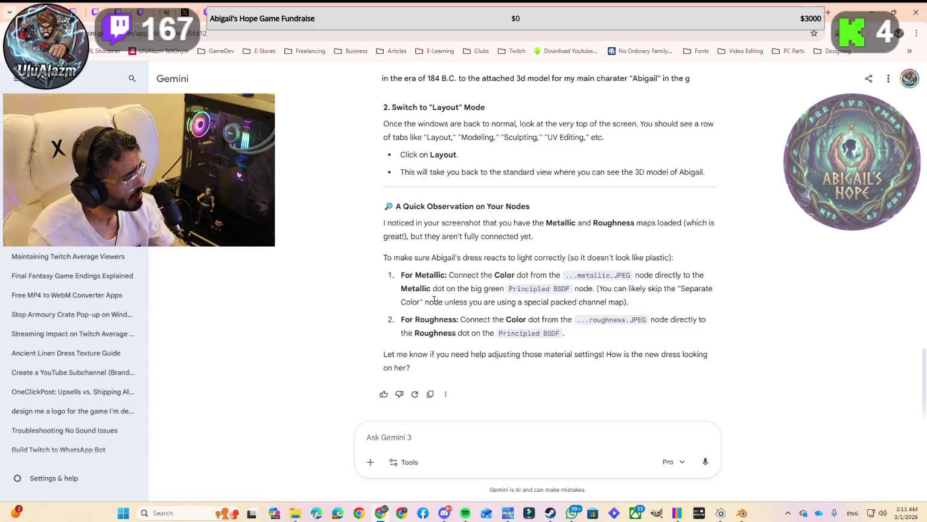
# Pull the metallic map's link from Separate Color toward the Metallic input, checking Gemini's instructions.
pyautogui.hotkey('alt', 'Tab')
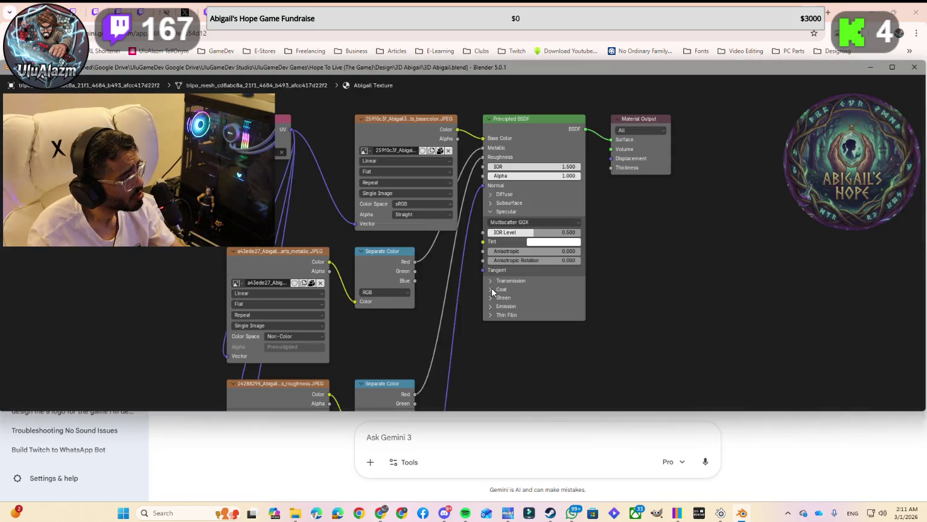
pyautogui.click(356, 305)
pyautogui.moveTo(356, 302); pyautogui.dragTo(483, 147)
pyautogui.hotkey('alt', 'Tab')
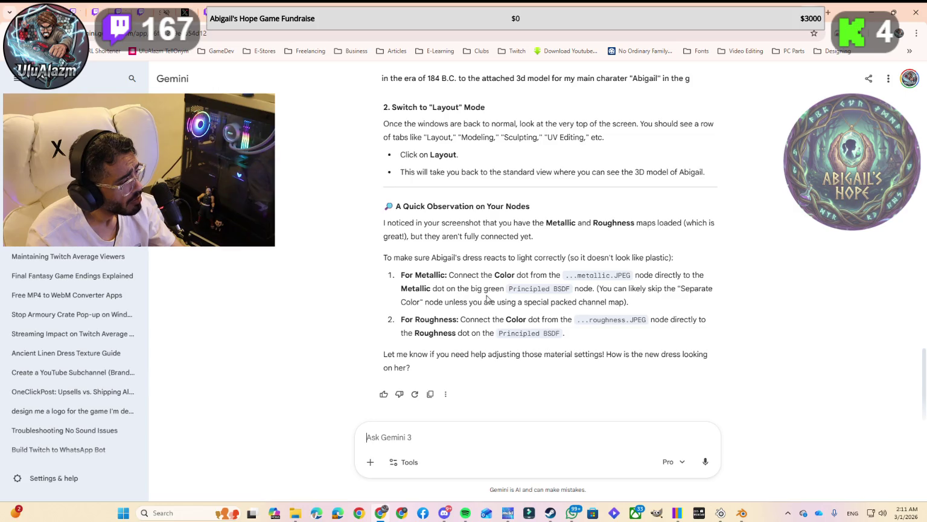
pyautogui.hotkey('alt', 'Tab')
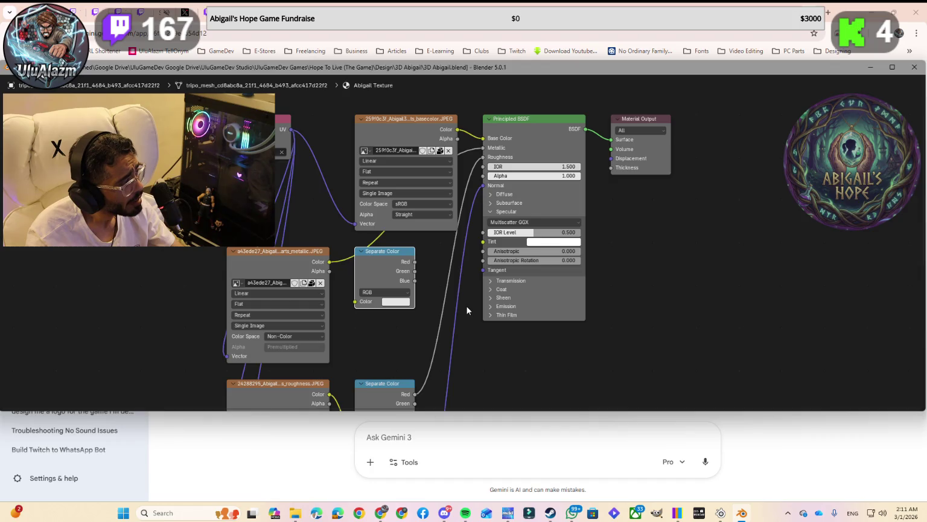
pyautogui.hotkey('alt', 'Tab')
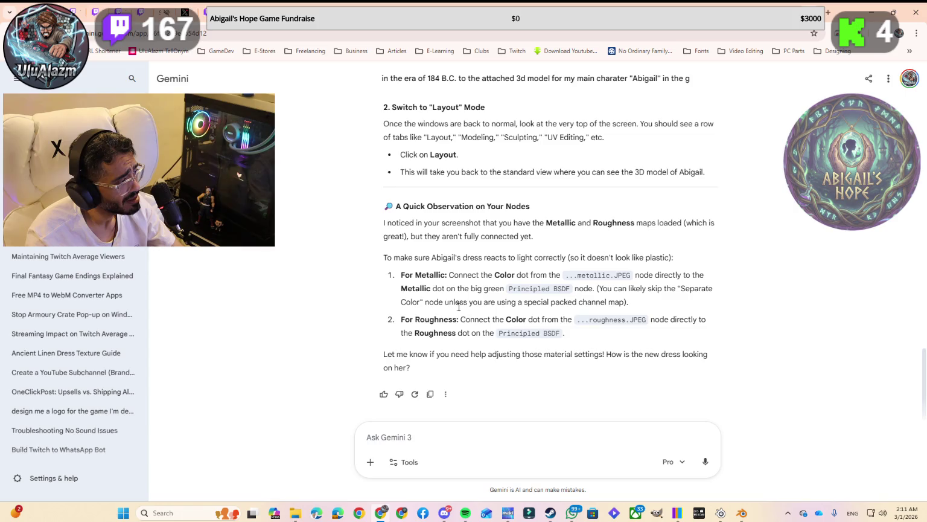
pyautogui.hotkey('alt', 'Tab')
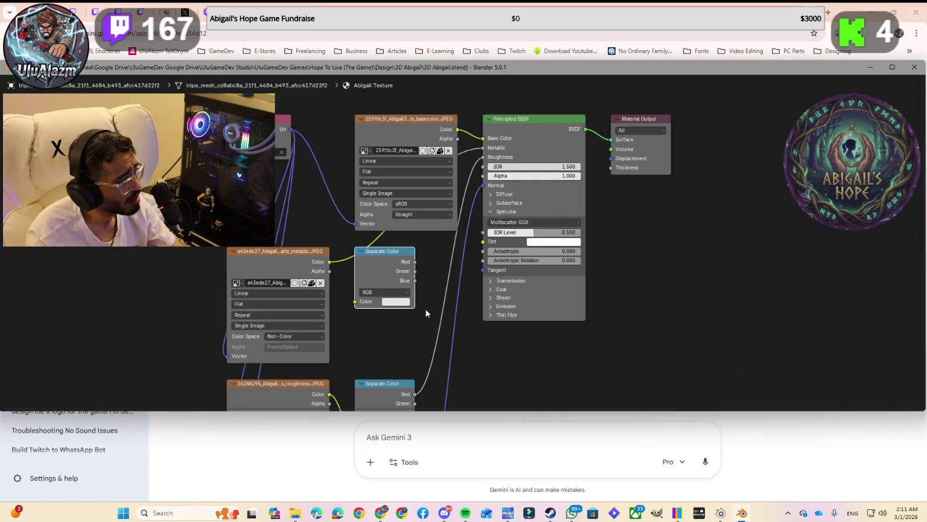
# Detach the roughness texture's Color link from the lower Separate Color node.
pyautogui.hotkey('alt', 'Tab')
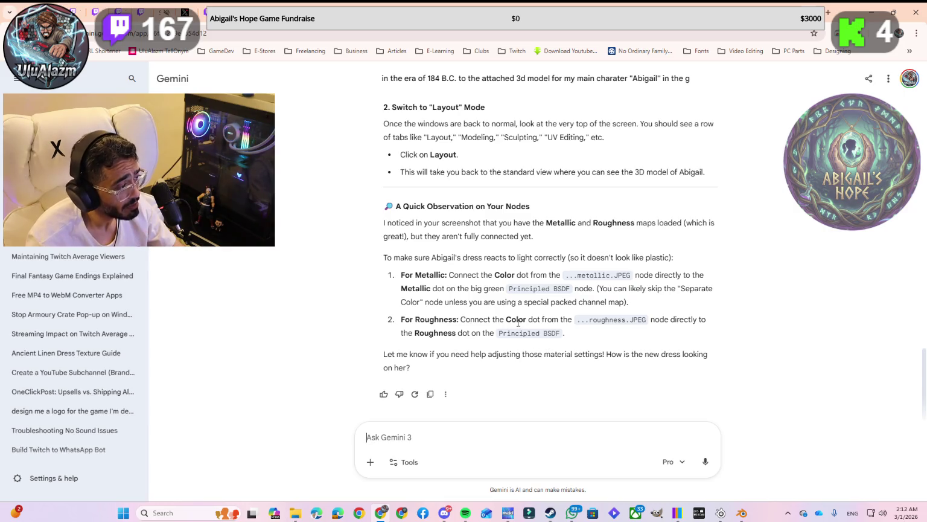
pyautogui.hotkey('alt', 'Tab')
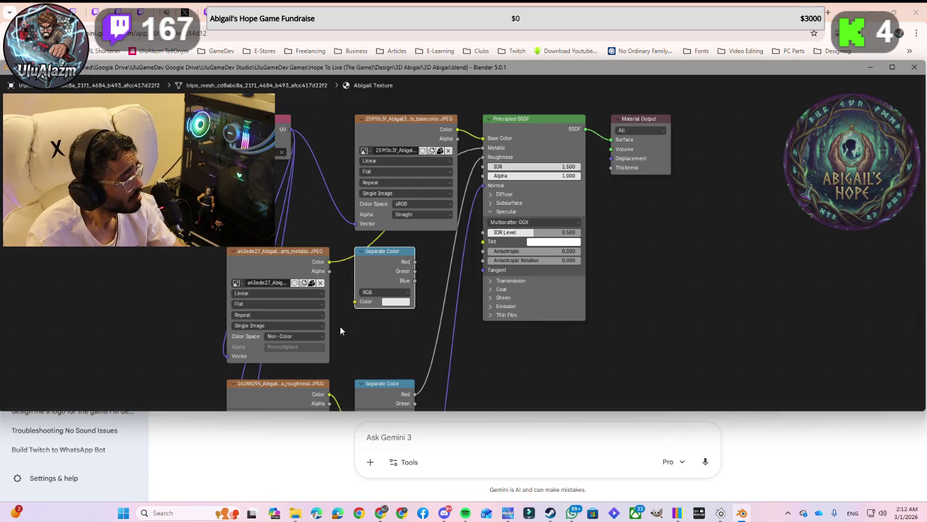
pyautogui.scroll(-2, 345, 402)
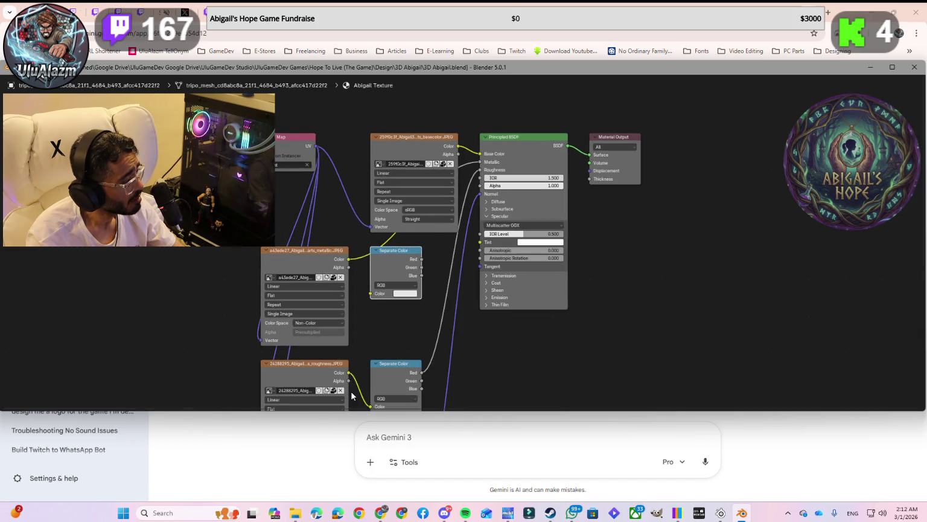
pyautogui.moveTo(371, 406)
pyautogui.mouseDown()
pyautogui.moveTo(450, 267)
pyautogui.moveTo(481, 173)
pyautogui.mouseUp()
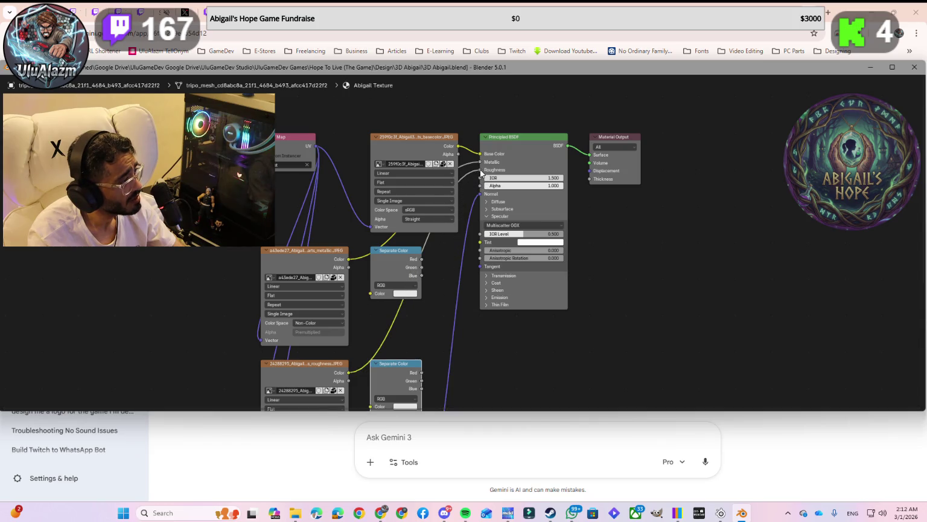
# Restore the full Shading workspace and maximize the Blender window.
pyautogui.hotkey('alt', 'Tab')
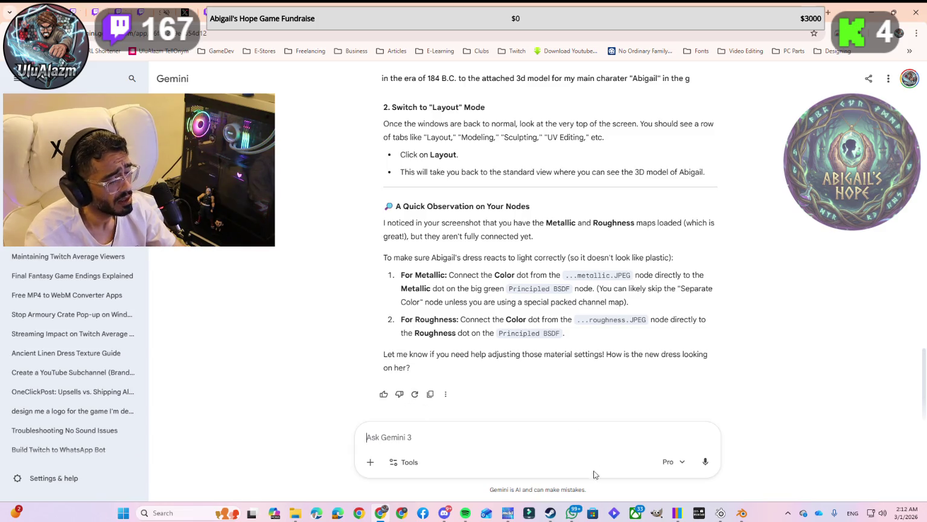
pyautogui.click(742, 513)
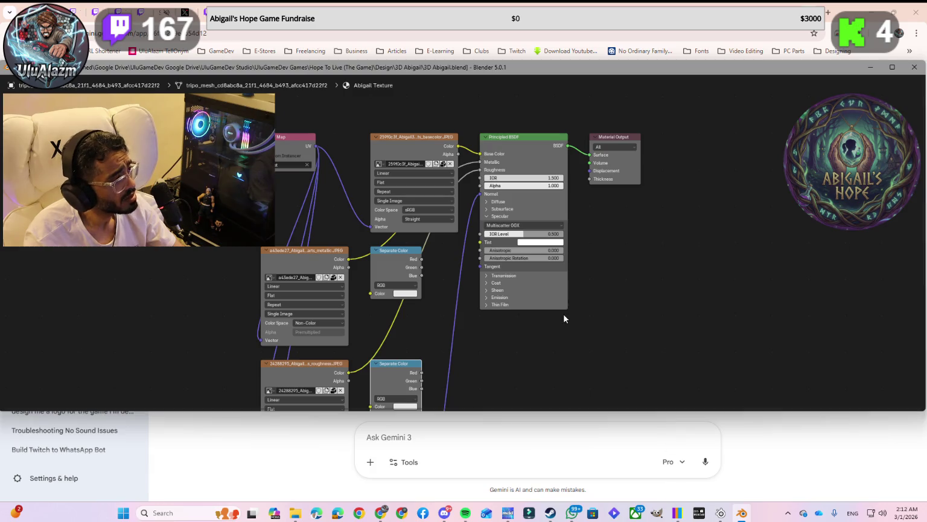
pyautogui.hotkey('ctrl', 'space')
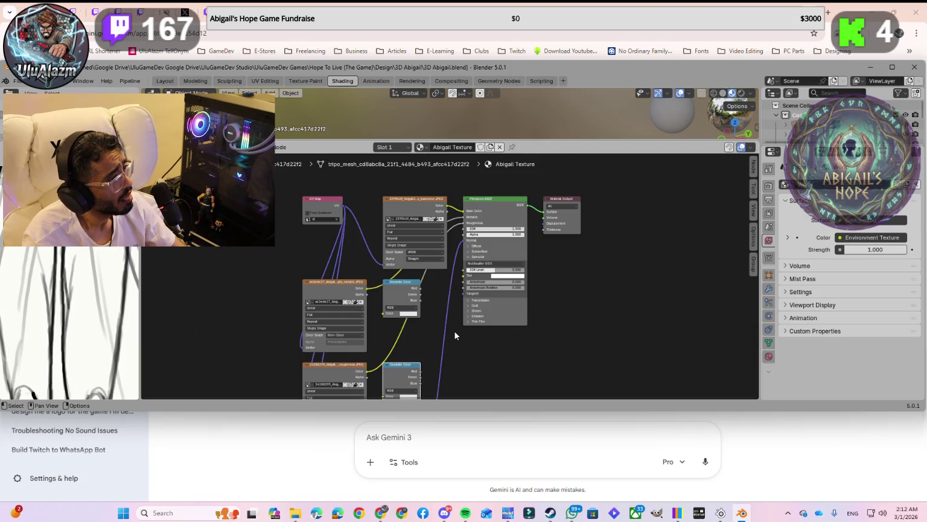
pyautogui.doubleClick(633, 70)
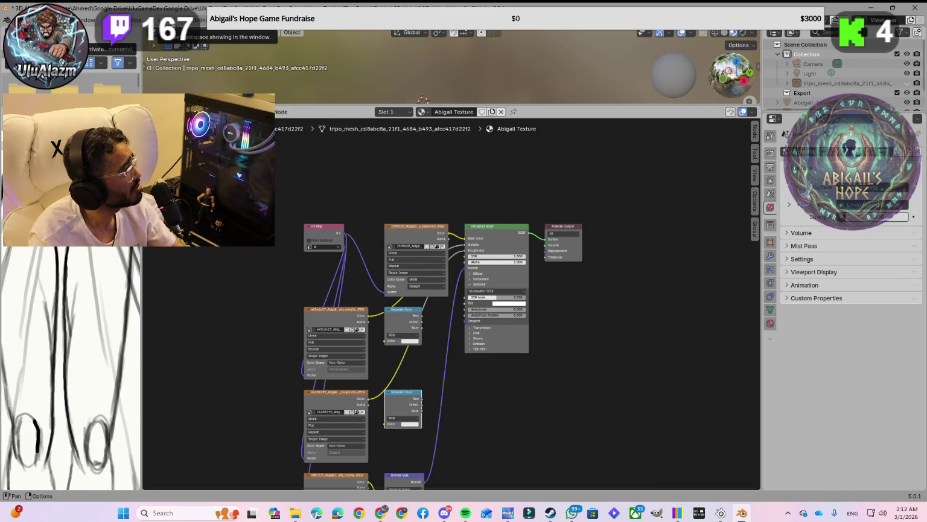
pyautogui.click(175, 22)
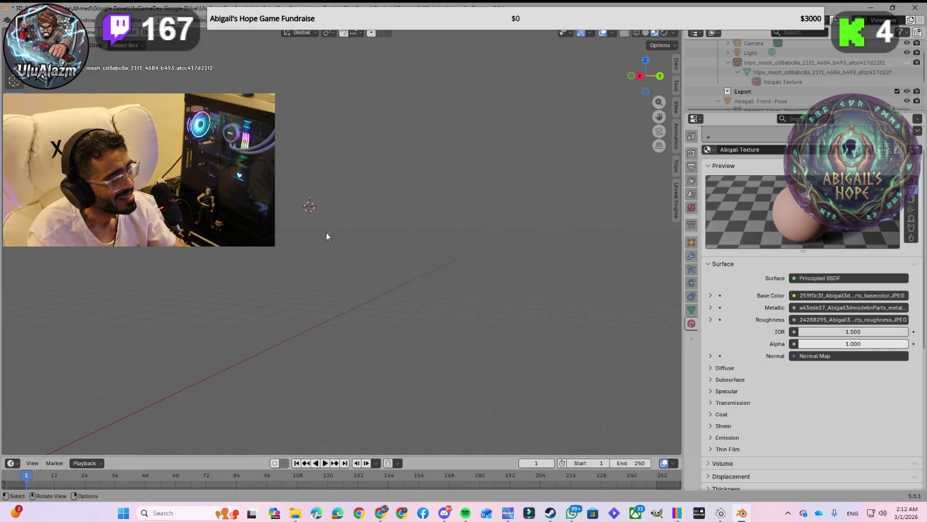
# Scroll through the Outliner's object list in the Layout workspace.
pyautogui.scroll(-3, 782, 86)
pyautogui.scroll(-3, 786, 86)
pyautogui.scroll(5, 786, 86)
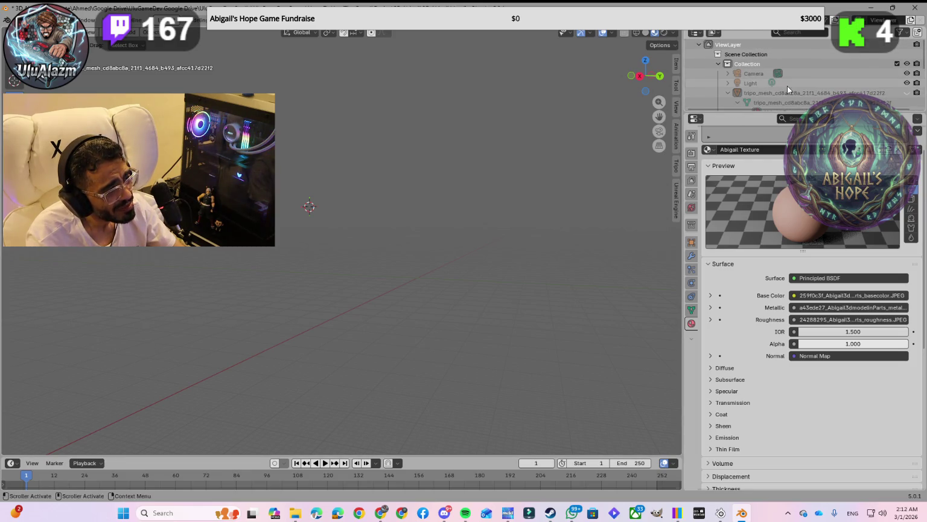
pyautogui.scroll(-2, 787, 85)
pyautogui.scroll(-2, 787, 86)
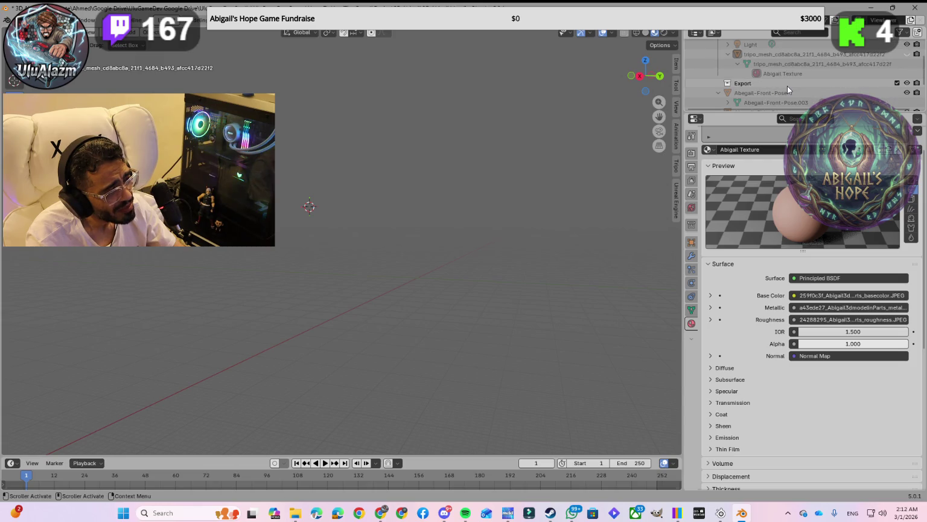
pyautogui.scroll(-2, 787, 86)
pyautogui.scroll(-2, 787, 85)
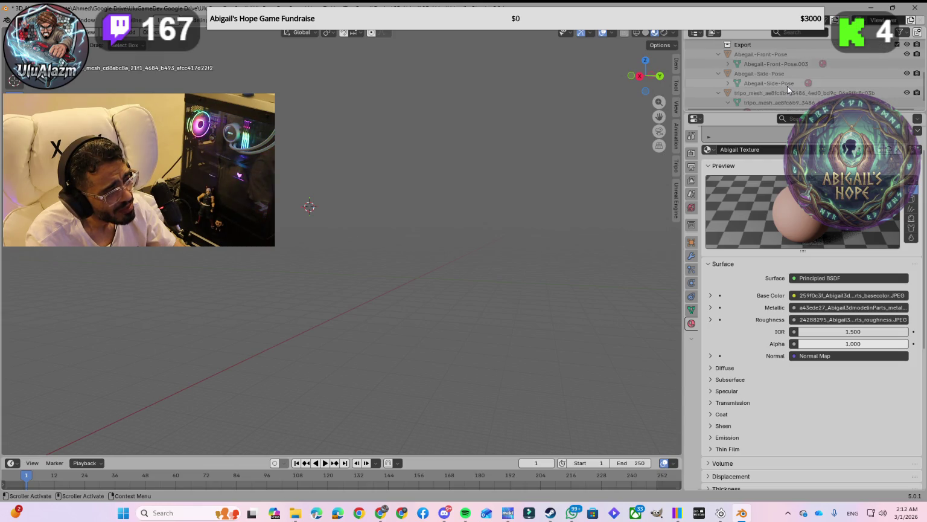
pyautogui.scroll(2, 326, 228)
pyautogui.scroll(-2, 327, 228)
pyautogui.scroll(-2, 327, 229)
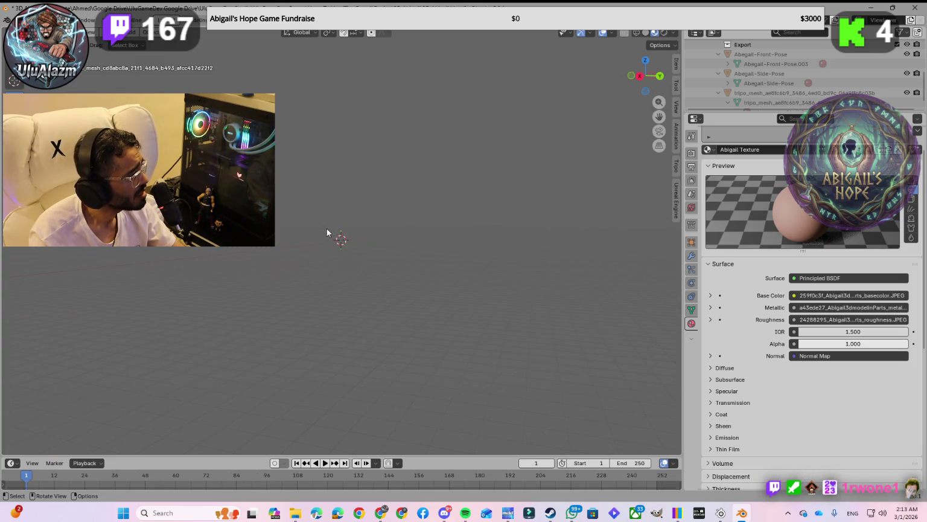
pyautogui.scroll(1, 332, 244)
pyautogui.scroll(2, 331, 240)
pyautogui.scroll(-2, 331, 239)
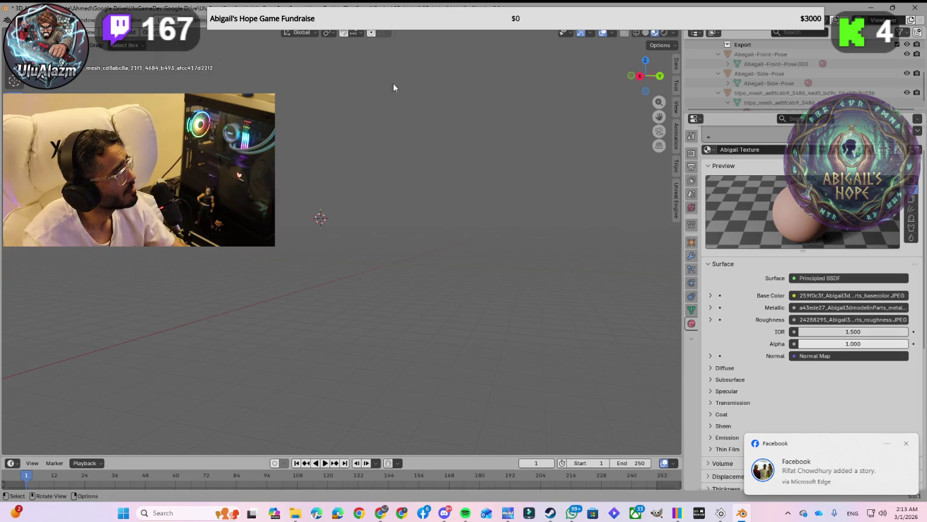
# Switch to the UV Editing workspace showing the dress texture atlas beside the viewport.
pyautogui.click(193, 25)
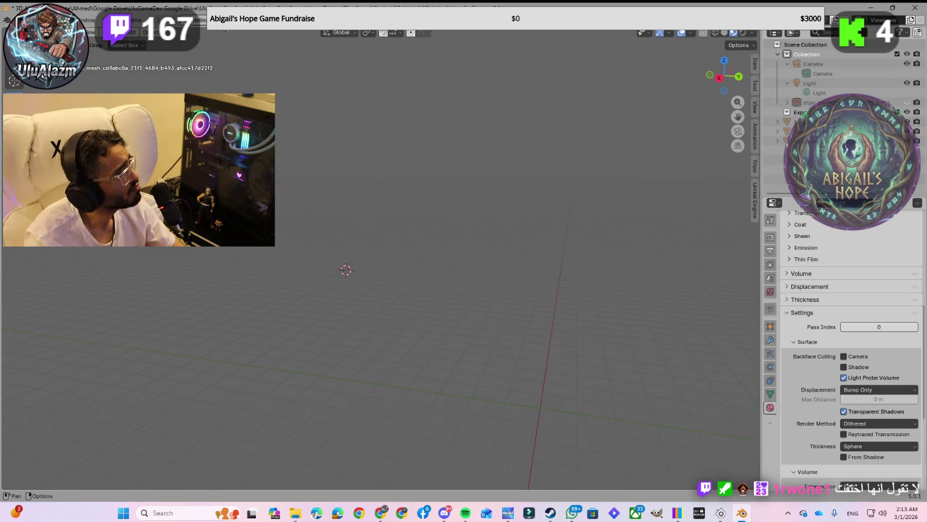
pyautogui.hotkey('ctrl', 'pagedown')
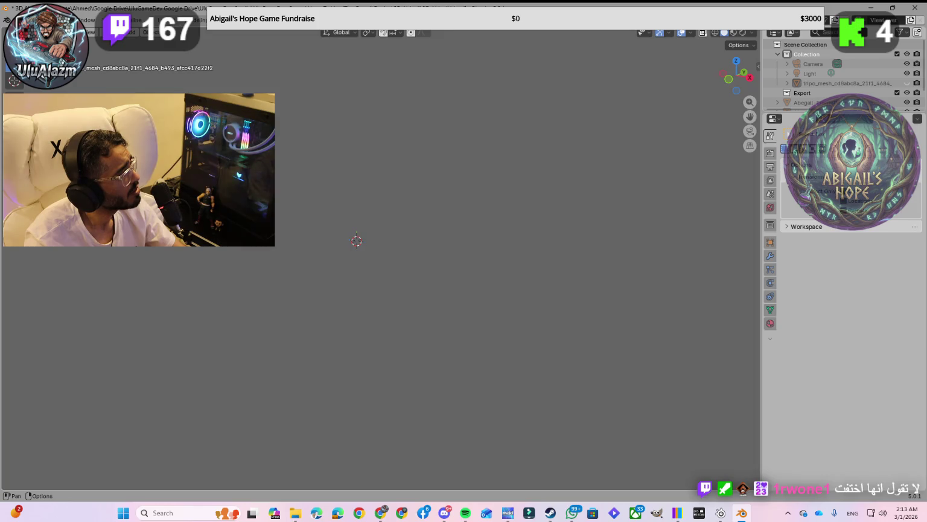
pyautogui.hotkey('ctrl', 'pagedown')
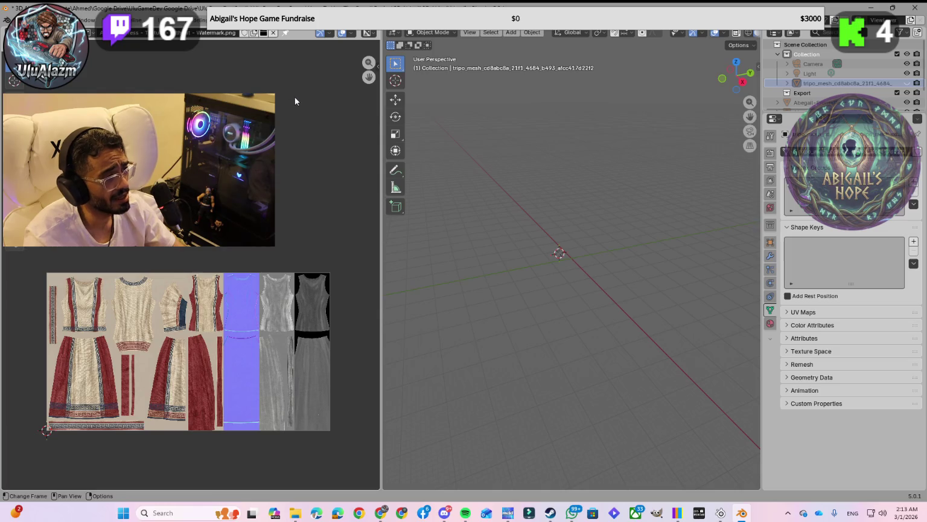
# Expand both tripo_mesh objects, unhide the one under Collection, and frame it in the viewport.
pyautogui.scroll(-2, 834, 87)
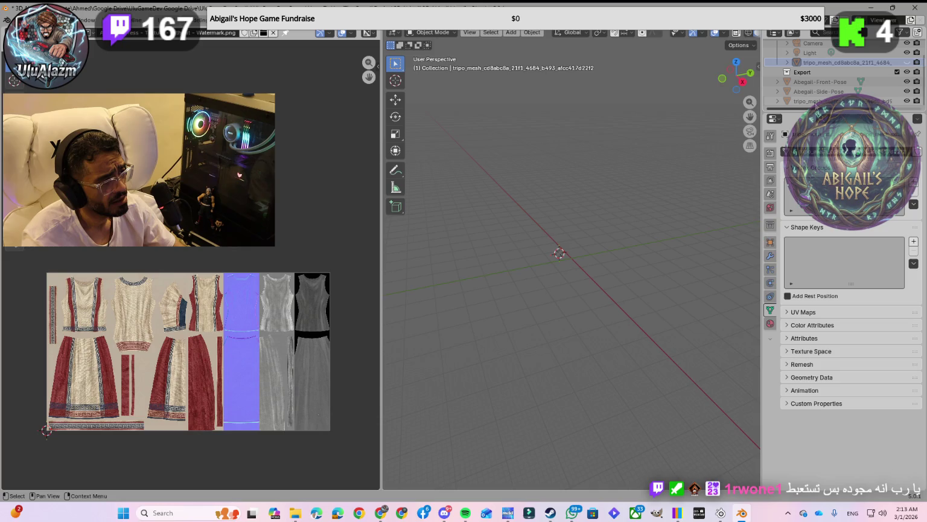
pyautogui.click(809, 101)
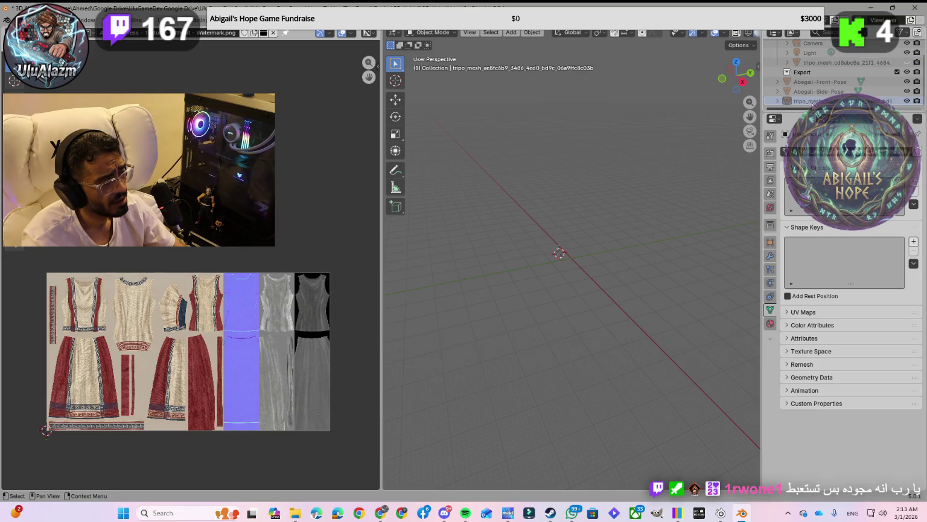
pyautogui.click(779, 101)
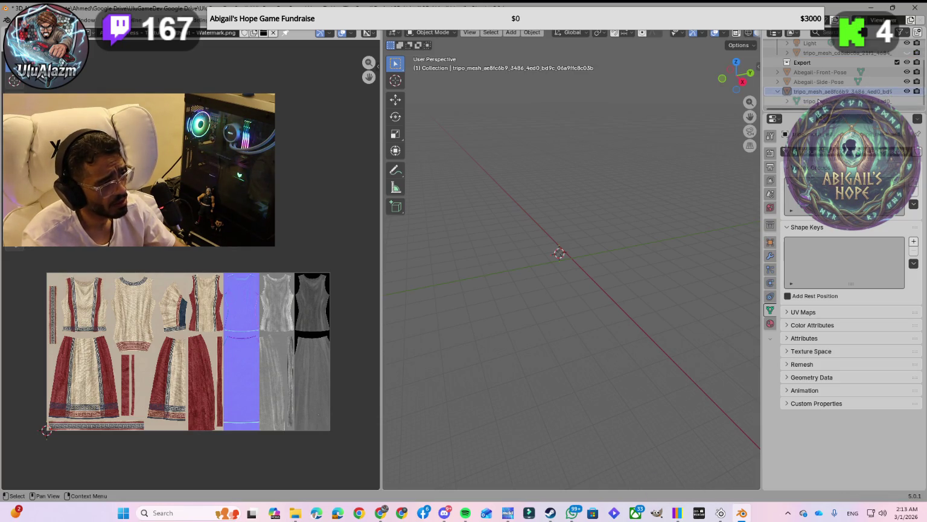
pyautogui.scroll(3, 817, 101)
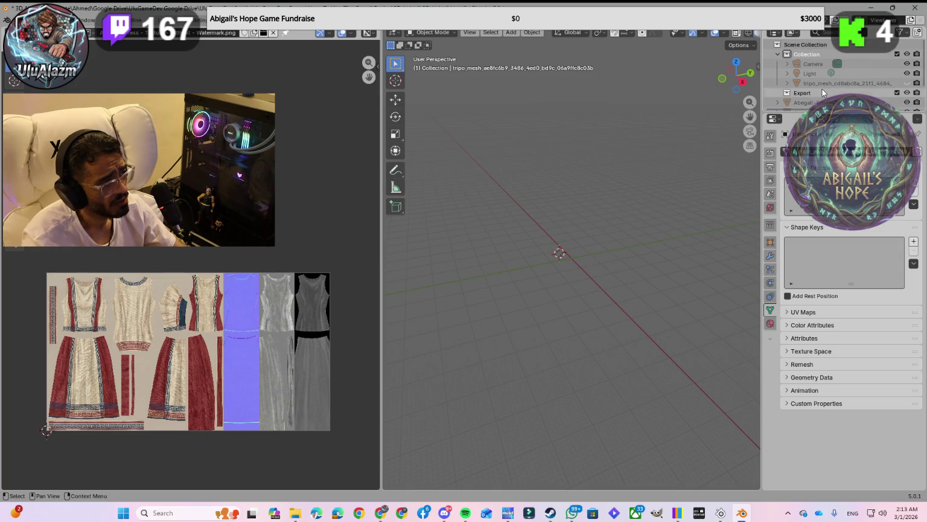
pyautogui.click(838, 83)
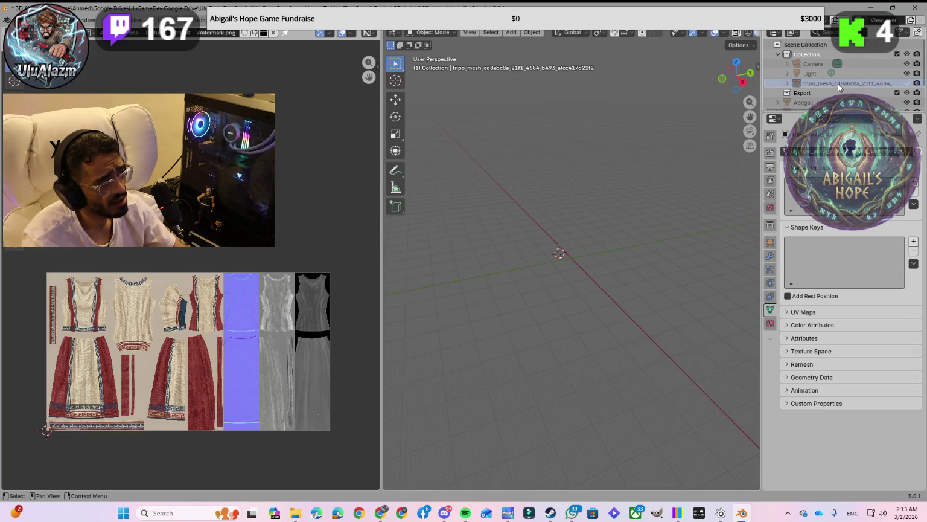
pyautogui.click(786, 82)
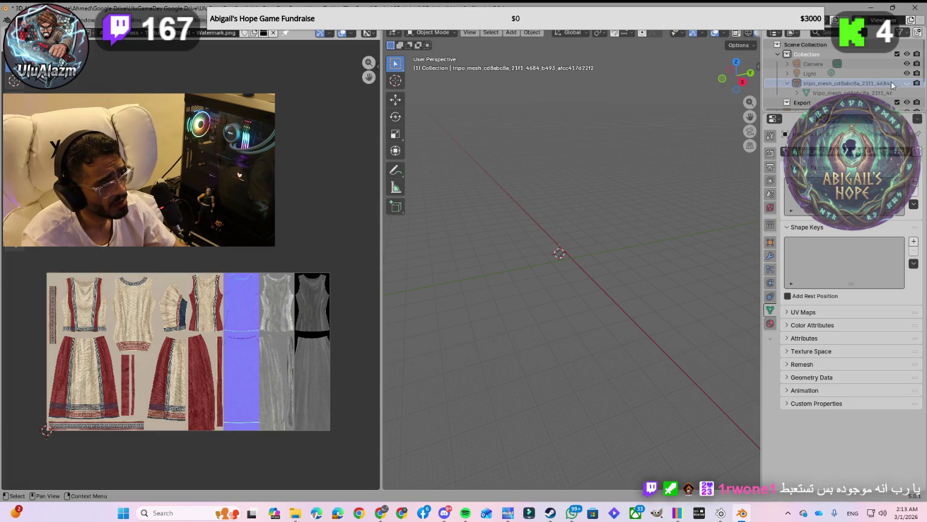
pyautogui.click(907, 83)
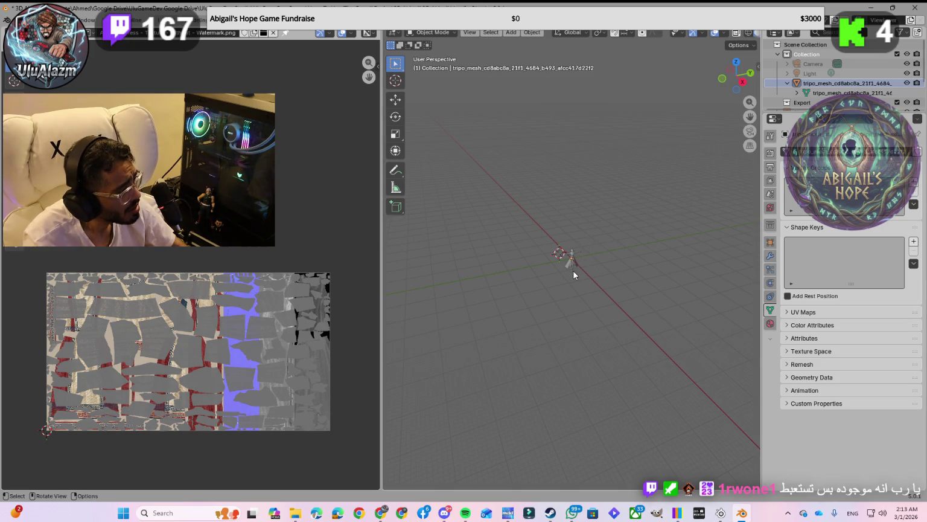
pyautogui.press('KP_Decimal')
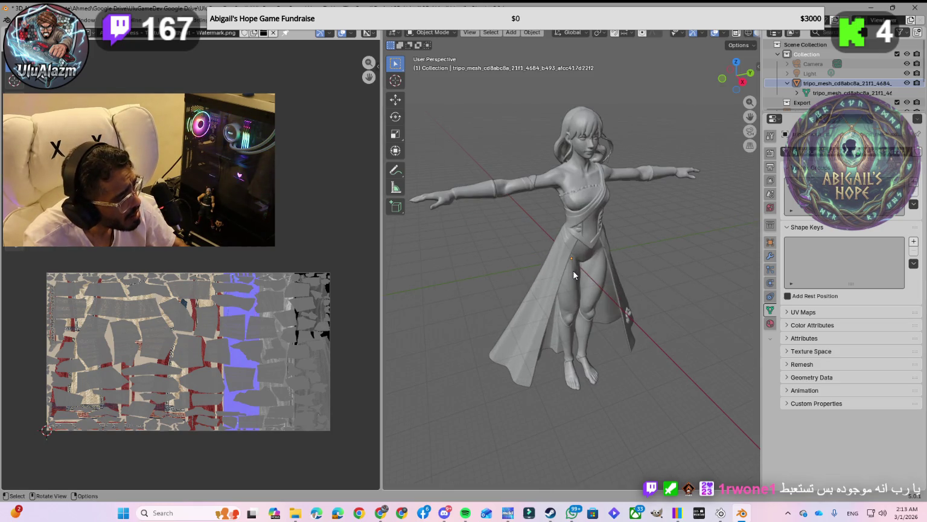
# Expand the character mesh in the Outliner to reveal its mesh data and Abigail Texture material.
pyautogui.moveTo(576, 270); pyautogui.dragTo(513, 266, button='middle')
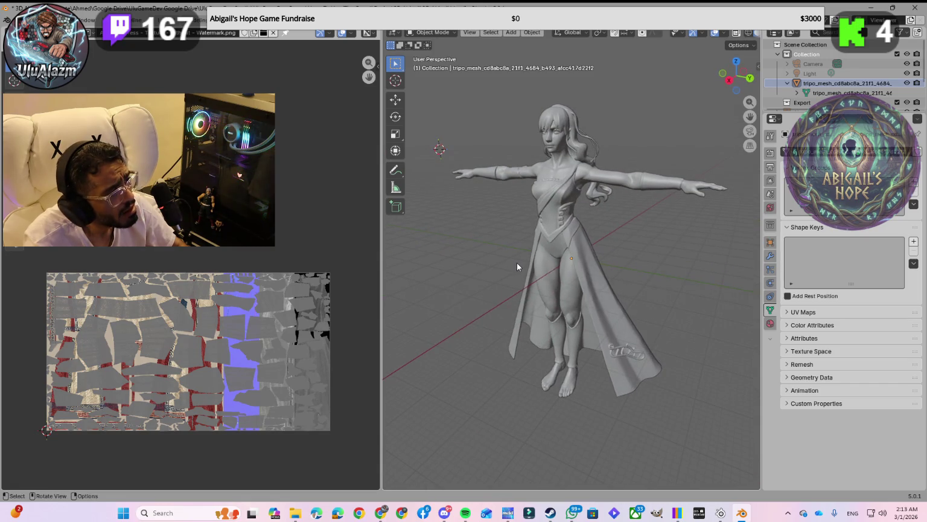
pyautogui.click(797, 92)
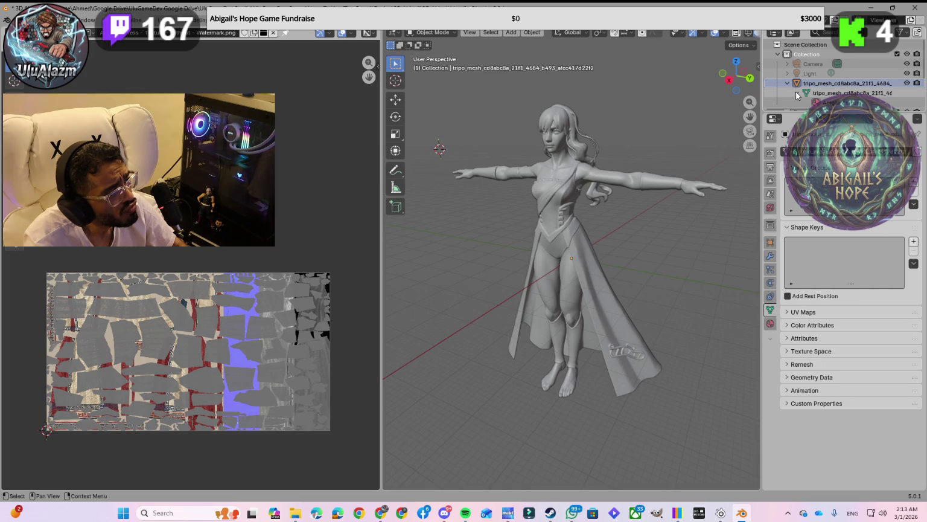
pyautogui.scroll(-2, 814, 78)
pyautogui.click(826, 66)
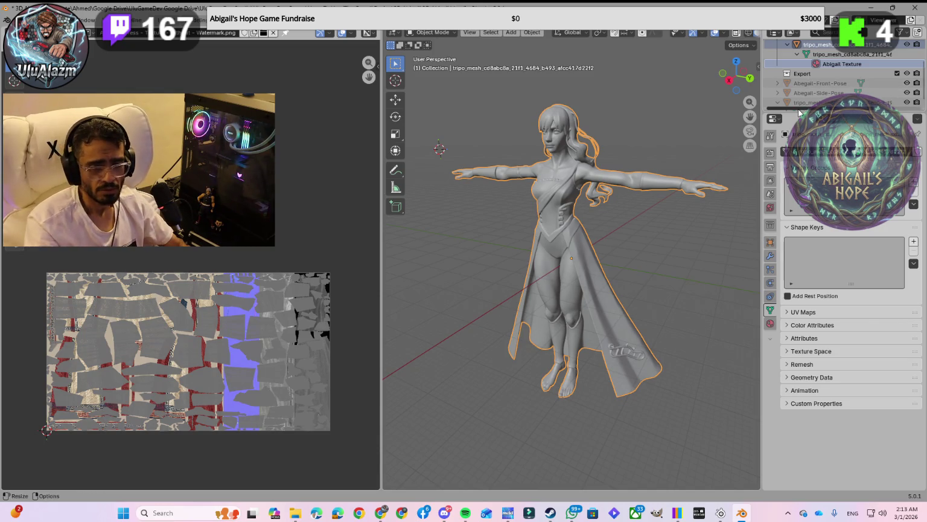
pyautogui.click(778, 102)
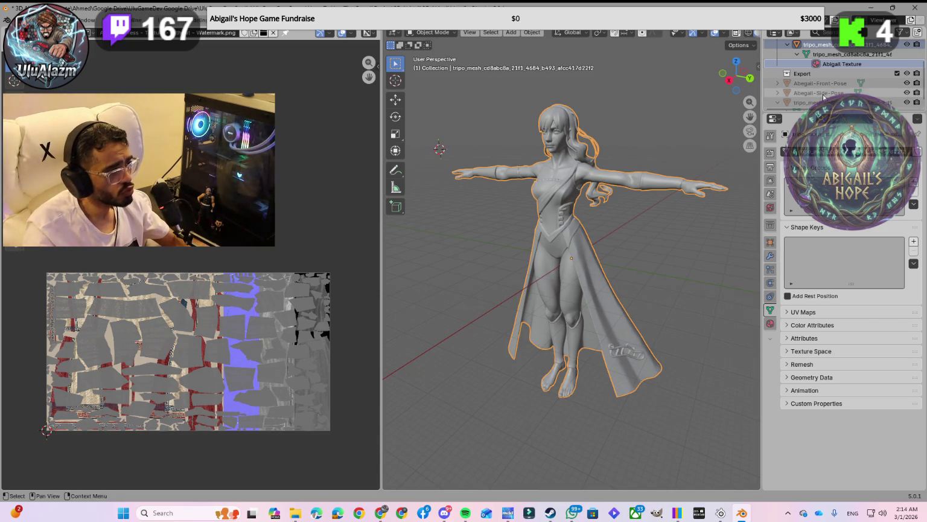
pyautogui.scroll(-1, 794, 84)
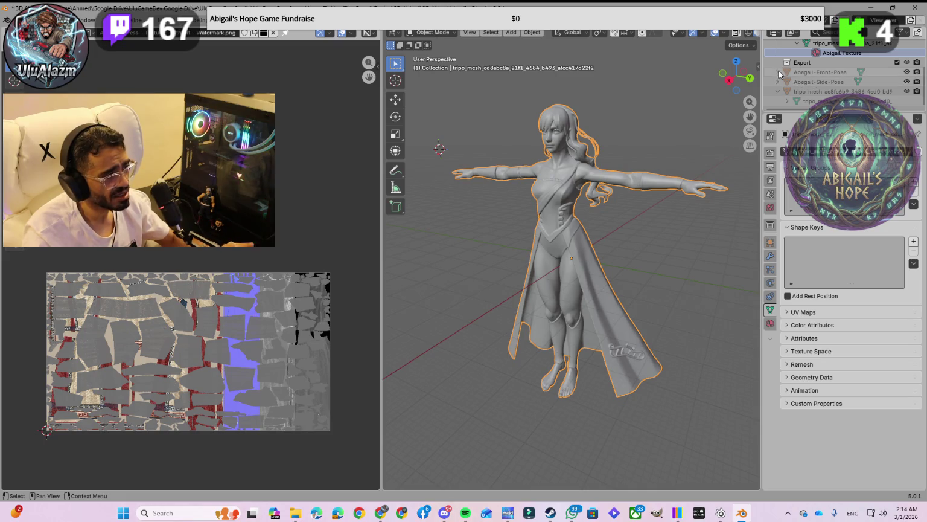
pyautogui.click(787, 100)
pyautogui.scroll(-1, 789, 96)
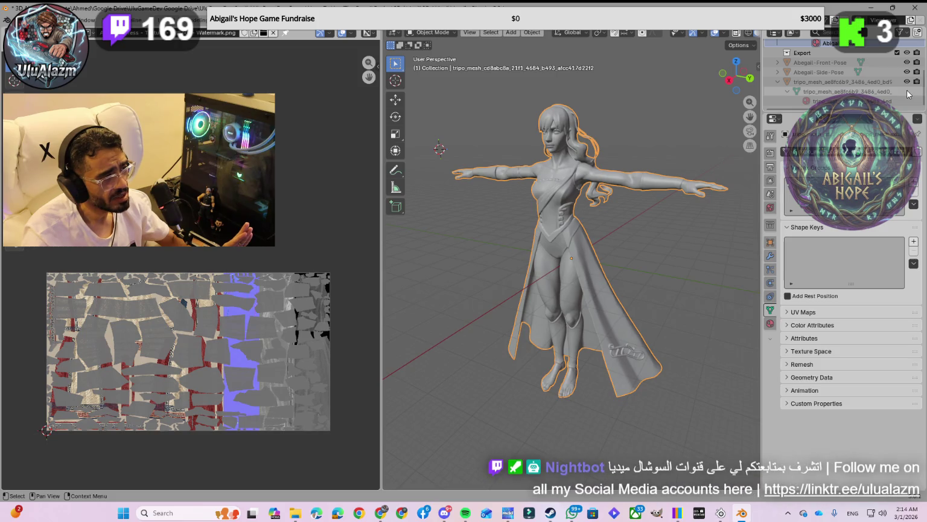
# Select the mesh data and Abigail Texture material, then hide the character mesh.
pyautogui.click(888, 91)
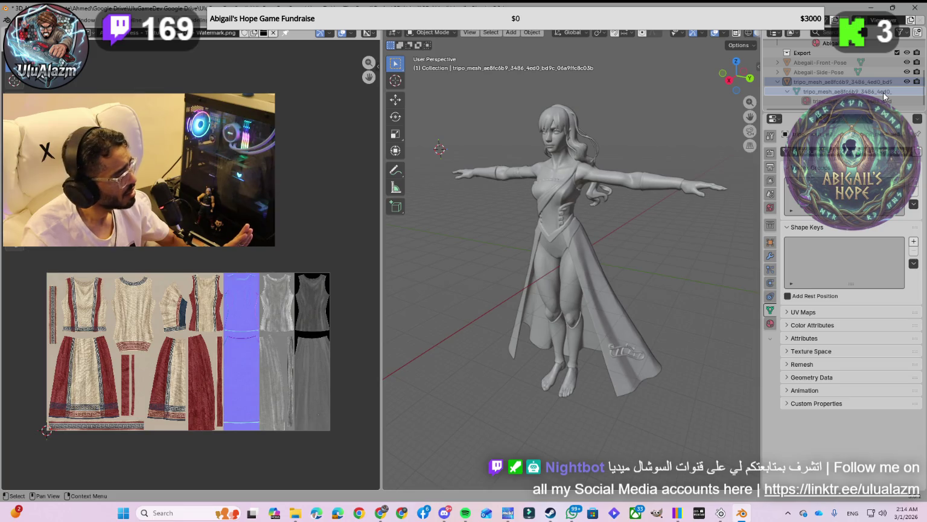
pyautogui.moveTo(837, 108)
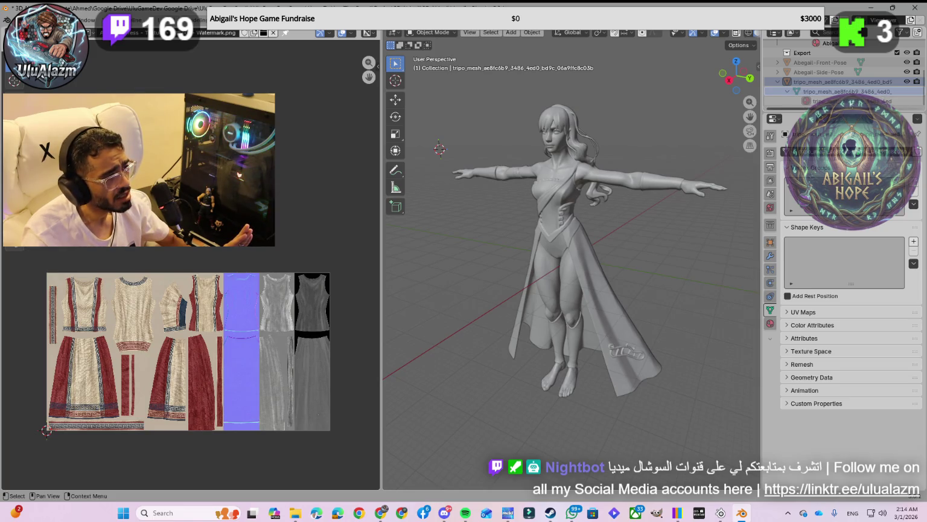
pyautogui.click(892, 100)
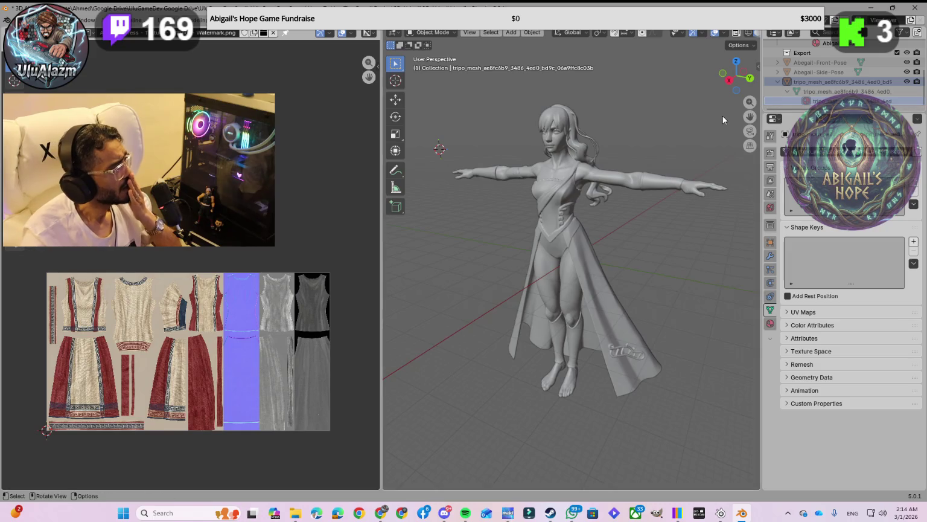
pyautogui.scroll(1, 878, 91)
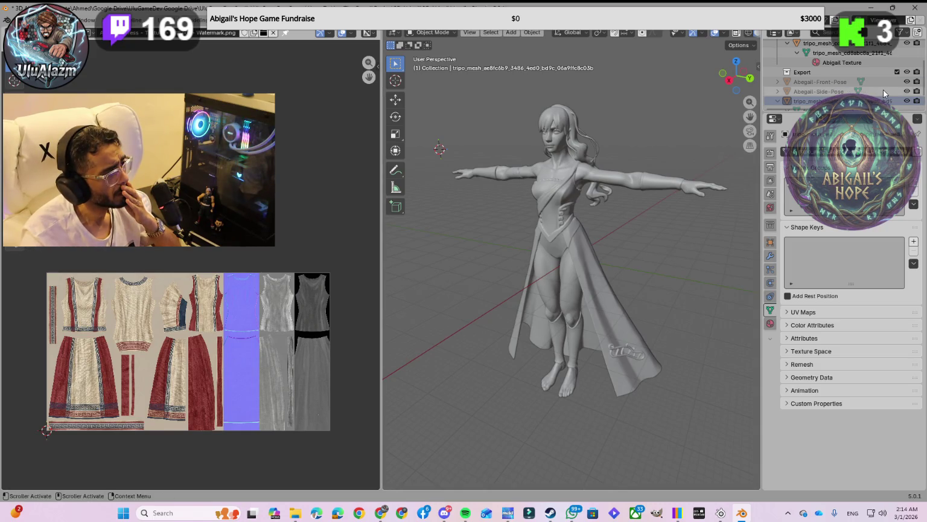
pyautogui.scroll(1, 883, 89)
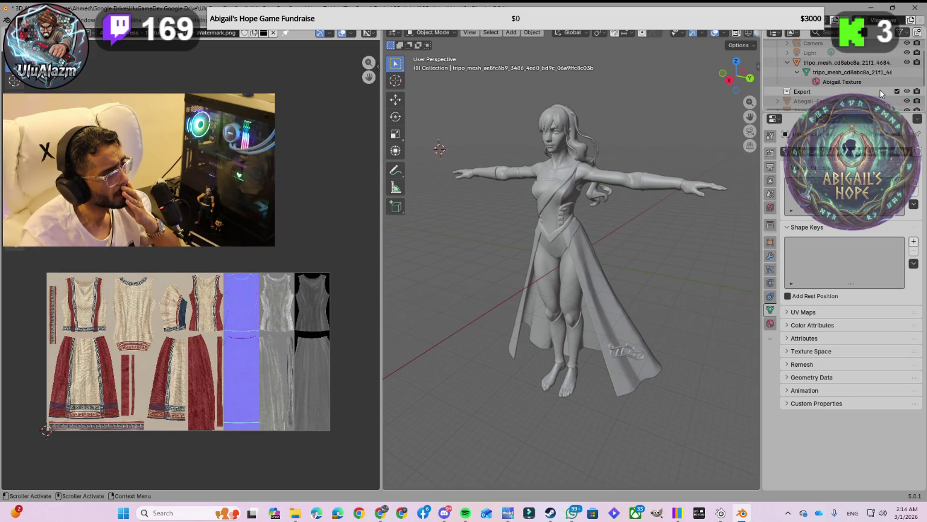
pyautogui.click(906, 63)
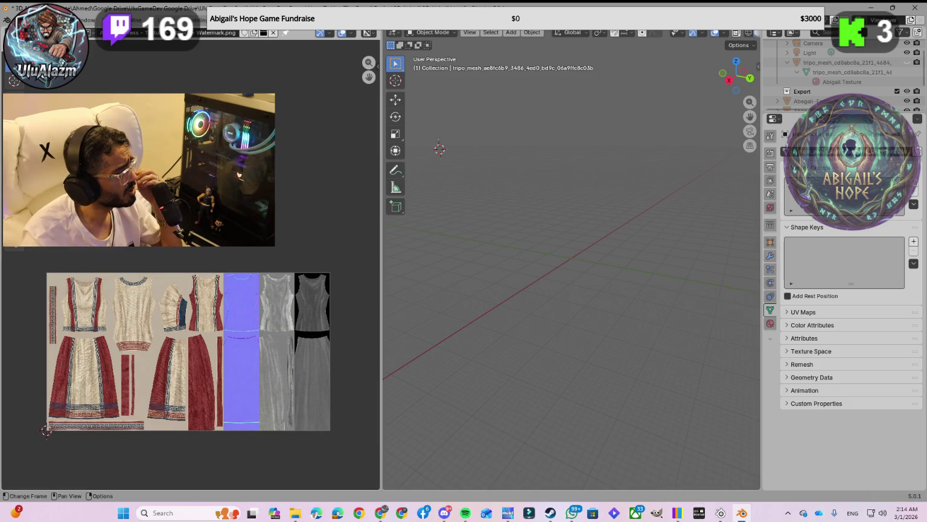
# Expand and select the Abegail-Side-Pose object, then frame it with Numpad period.
pyautogui.scroll(-2, 817, 98)
pyautogui.scroll(-2, 817, 98)
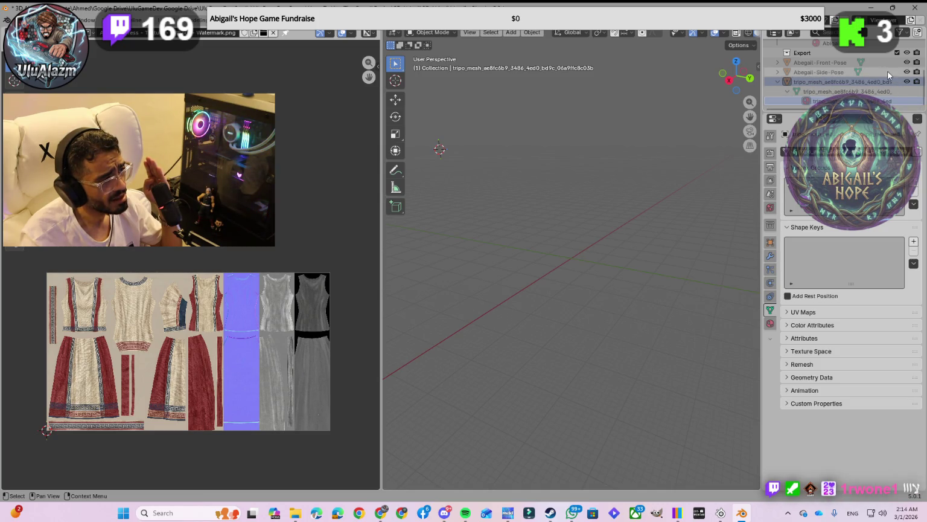
pyautogui.click(778, 72)
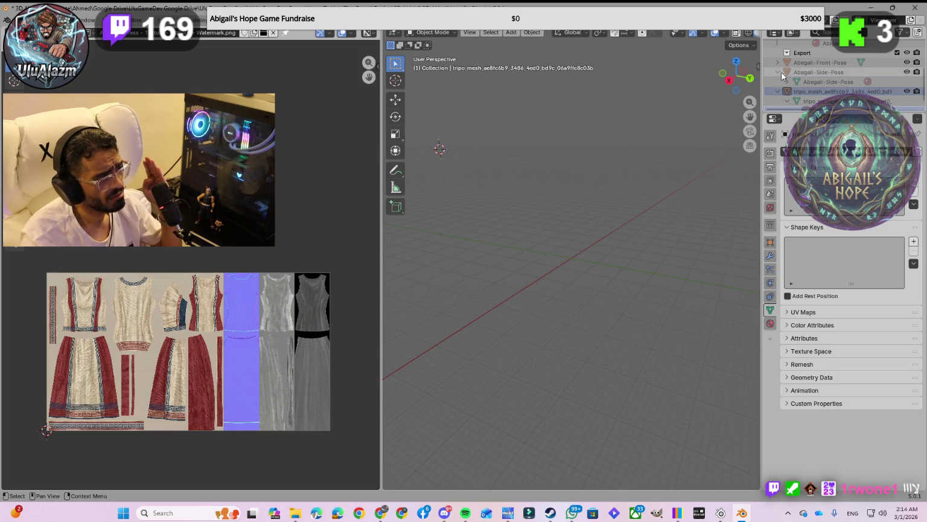
pyautogui.click(787, 81)
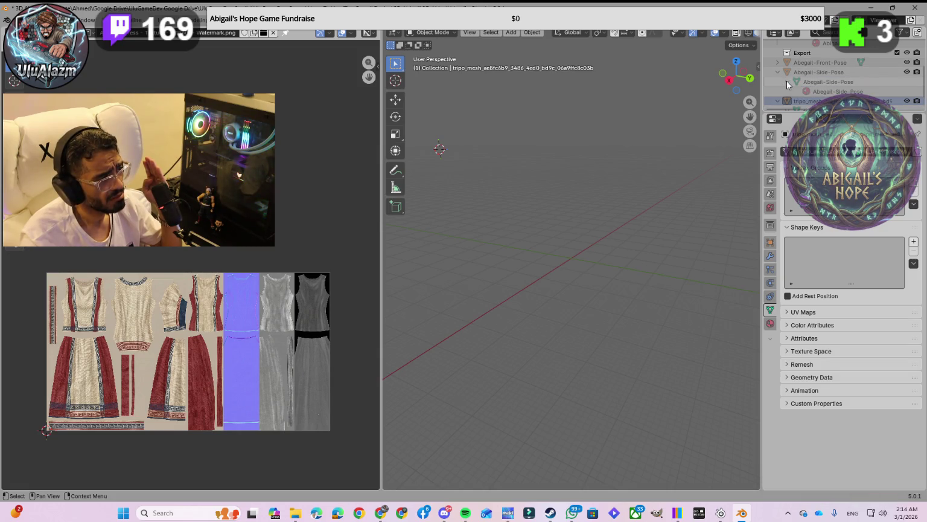
pyautogui.click(852, 91)
pyautogui.click(851, 82)
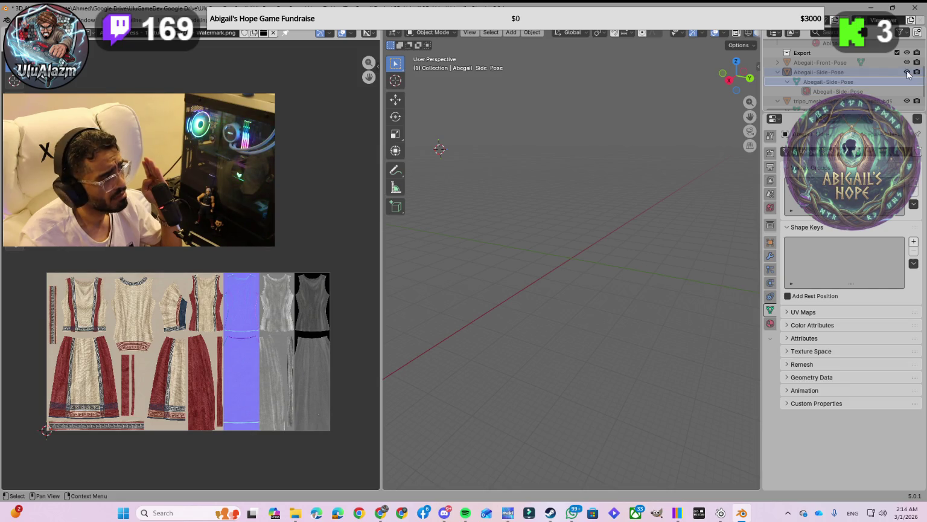
pyautogui.press('KP_Decimal')
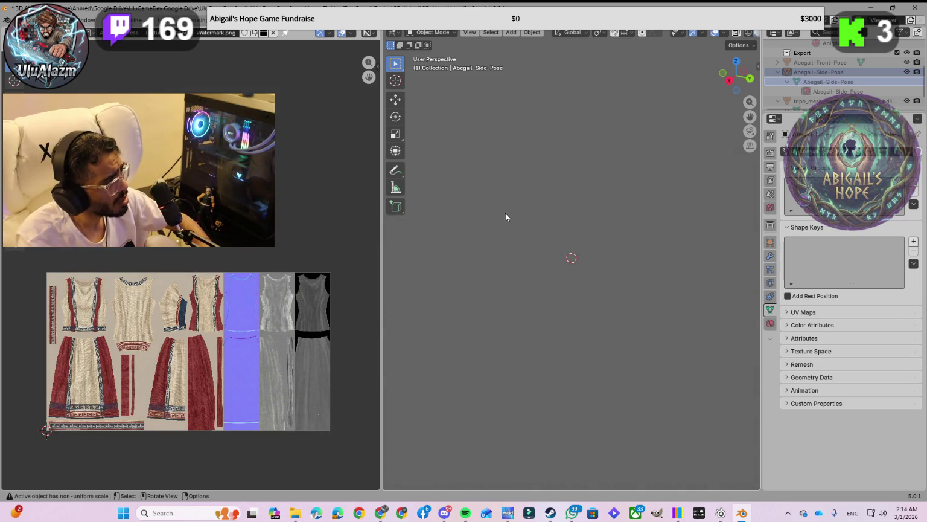
# Pan and orbit the viewport searching for the Abegail-Side-Pose model, finding only the empty grid.
pyautogui.scroll(-3, 505, 212)
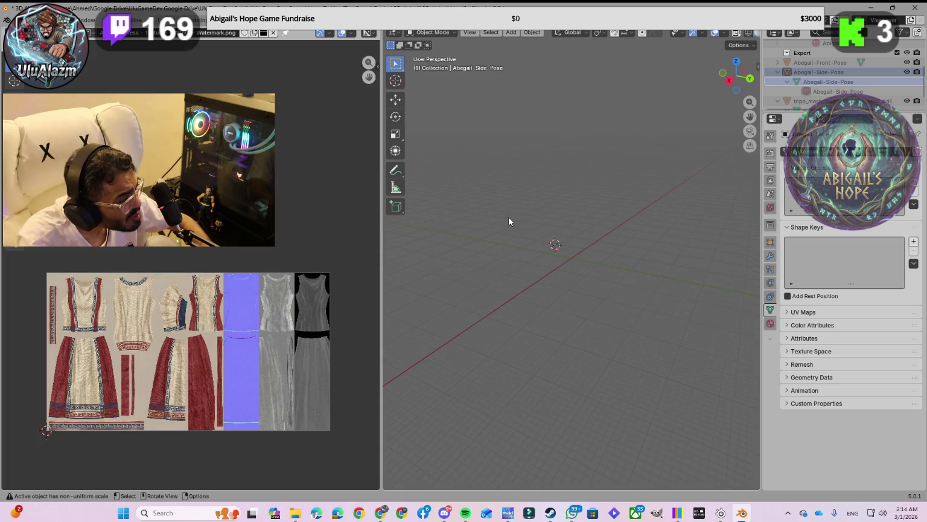
pyautogui.hotkey('shift', 's')
pyautogui.moveTo(749, 116)
pyautogui.mouseDown()
pyautogui.moveTo(754, 145)
pyautogui.moveTo(699, 141)
pyautogui.mouseUp()
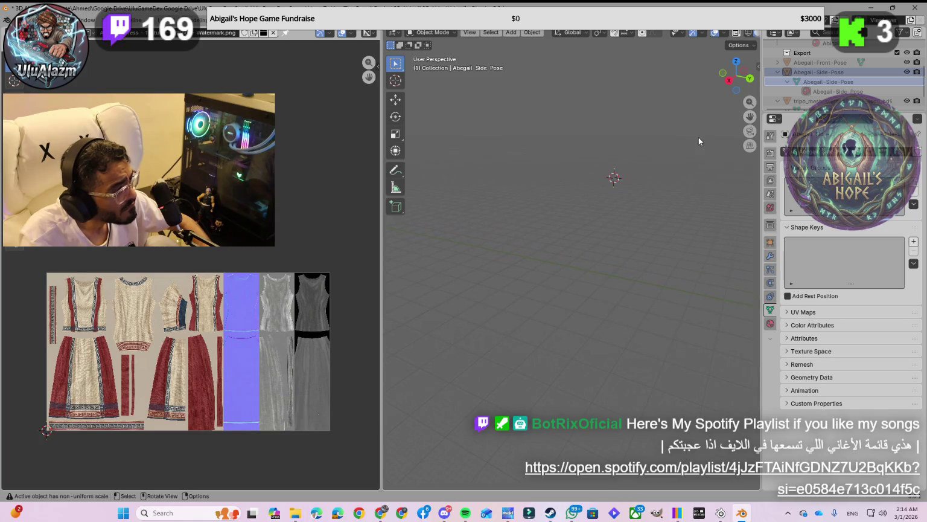
pyautogui.moveTo(747, 118); pyautogui.dragTo(663, 161)
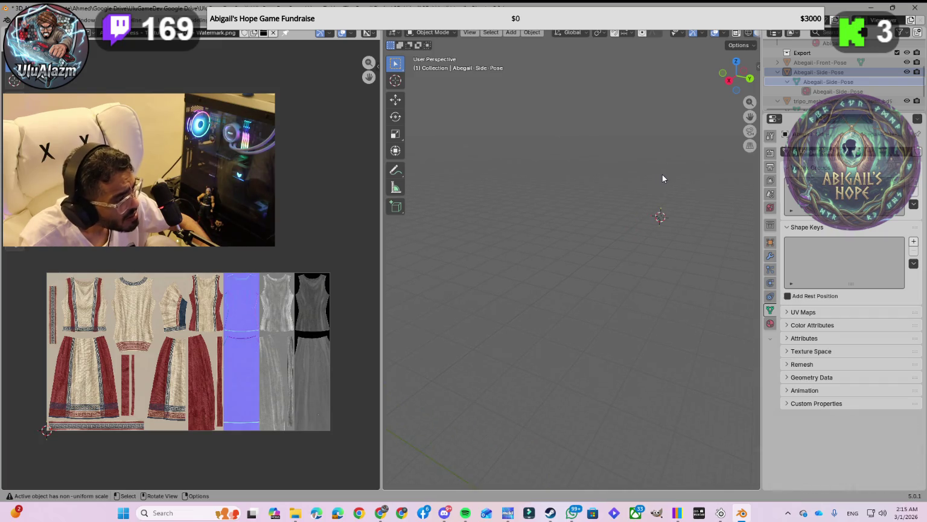
pyautogui.moveTo(749, 116); pyautogui.dragTo(748, 116)
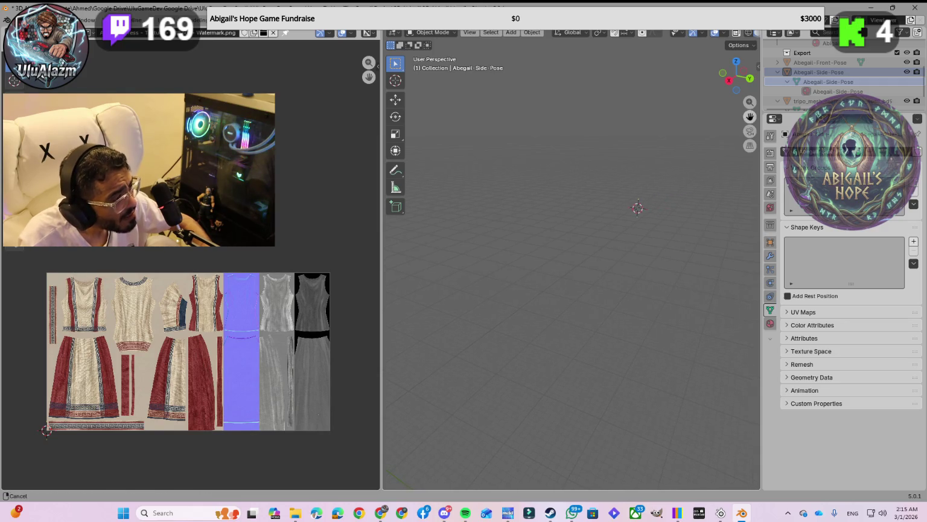
pyautogui.moveTo(748, 116); pyautogui.dragTo(689, 122)
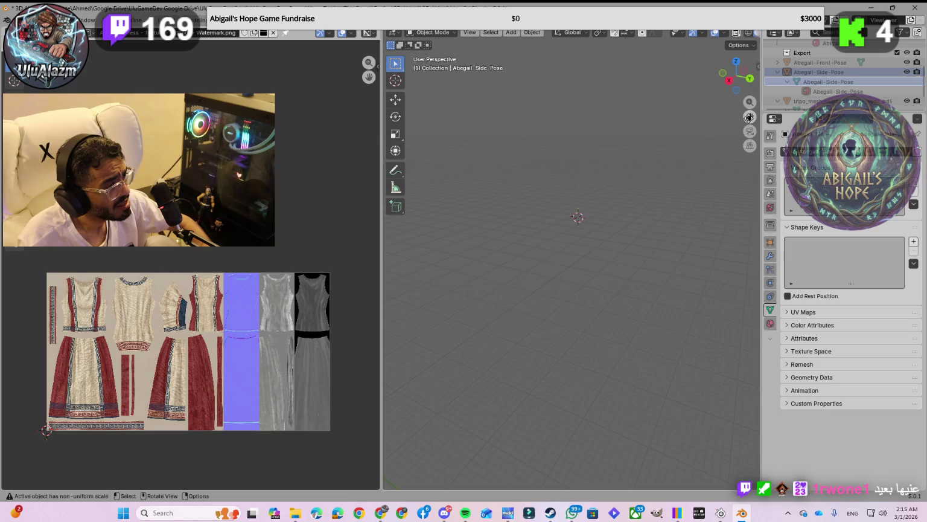
pyautogui.moveTo(674, 182)
pyautogui.mouseDown(button='middle')
pyautogui.moveTo(617, 318)
pyautogui.moveTo(660, 298)
pyautogui.moveTo(731, 290)
pyautogui.moveTo(507, 303)
pyautogui.moveTo(706, 303)
pyautogui.moveTo(625, 302)
pyautogui.mouseUp(button='middle')
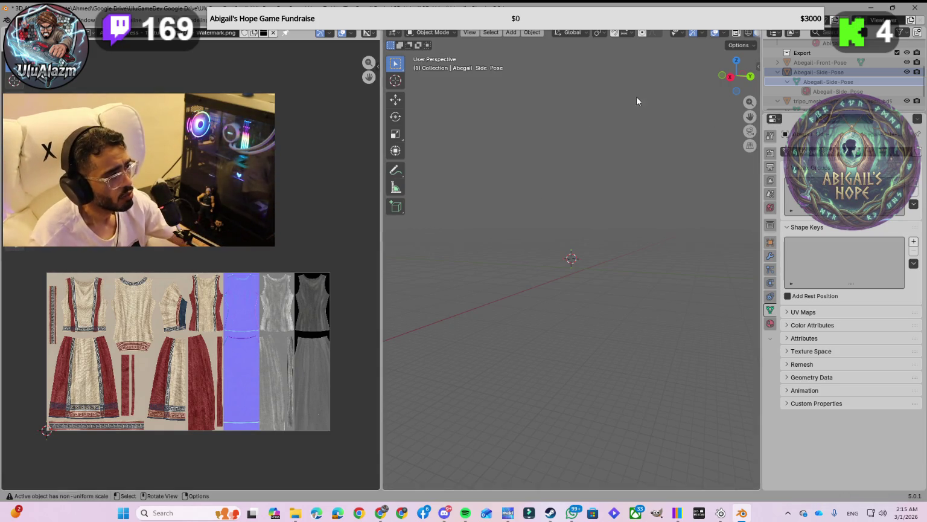
pyautogui.scroll(-2, 850, 84)
pyautogui.scroll(2, 850, 84)
pyautogui.scroll(2, 852, 83)
pyautogui.scroll(2, 851, 83)
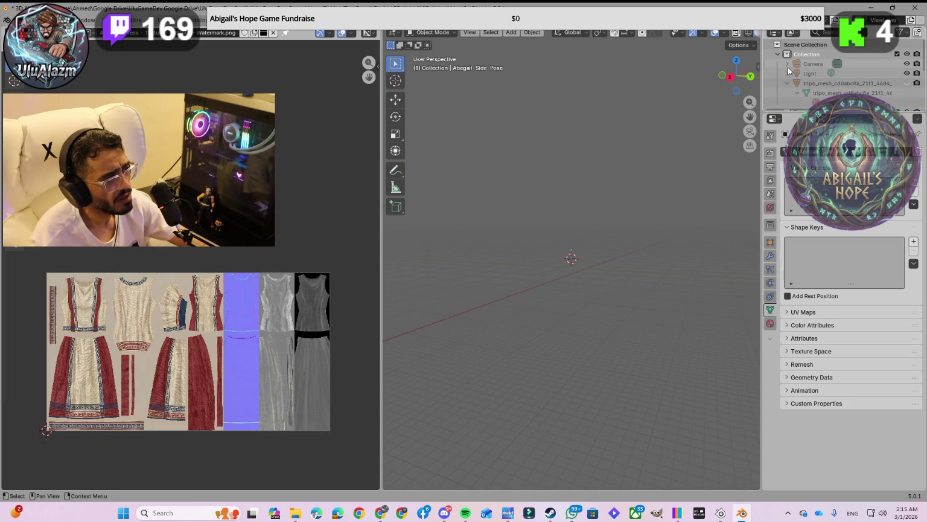
pyautogui.click(906, 84)
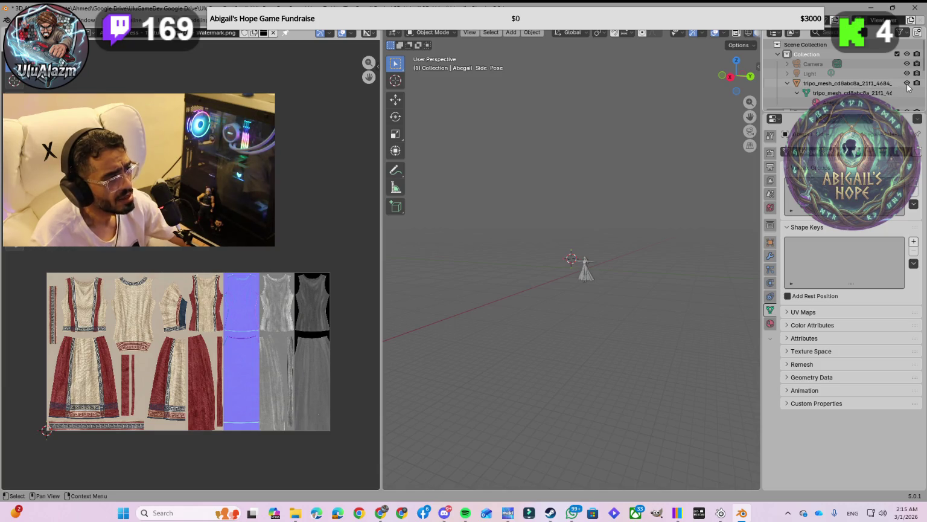
pyautogui.click(906, 84)
pyautogui.click(907, 83)
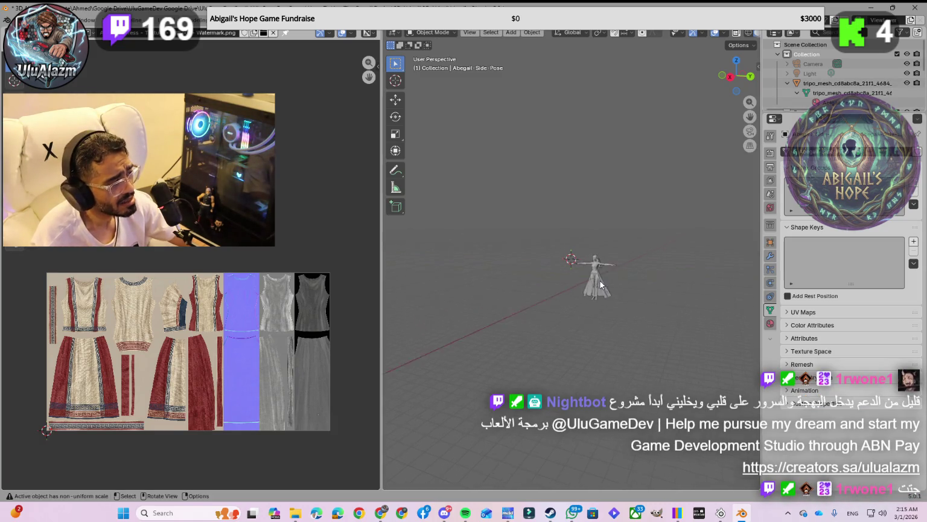
pyautogui.scroll(5, 600, 281)
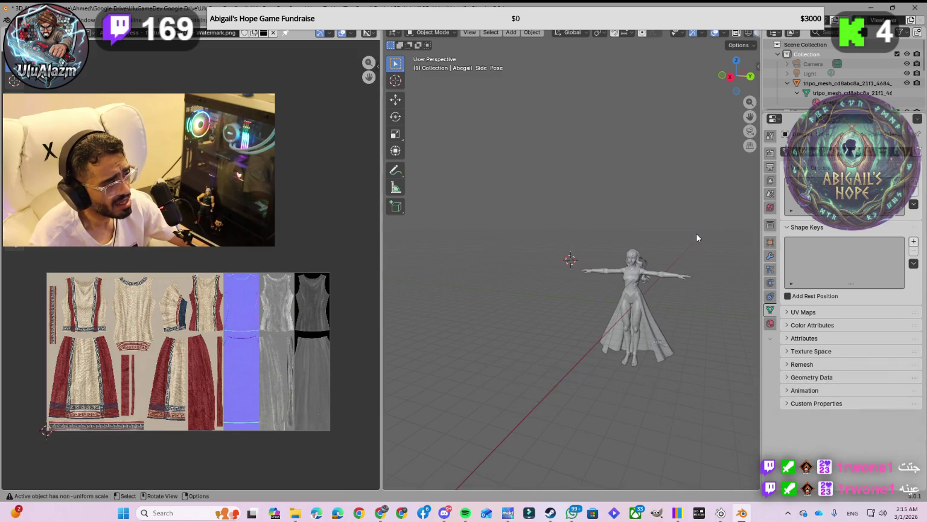
pyautogui.moveTo(641, 298)
pyautogui.mouseDown(button='middle')
pyautogui.moveTo(492, 290)
pyautogui.moveTo(619, 293)
pyautogui.mouseUp(button='middle')
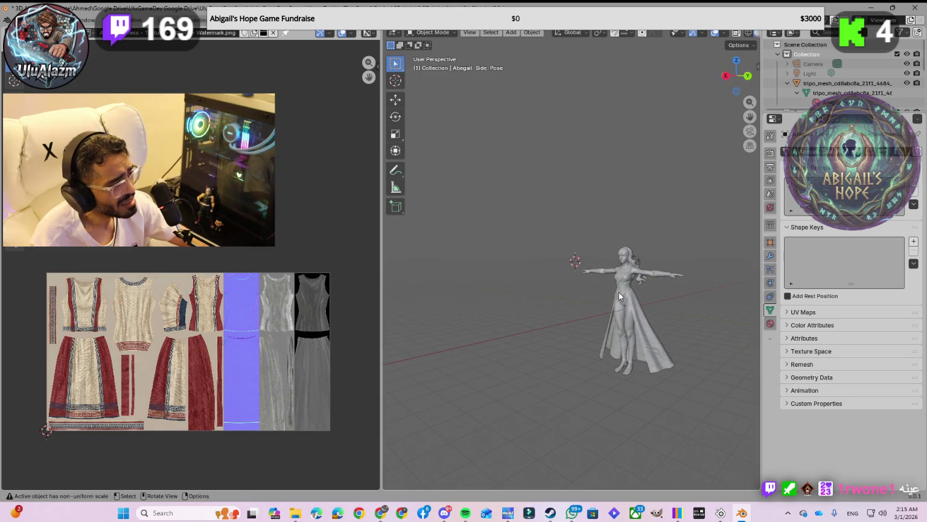
pyautogui.click(907, 83)
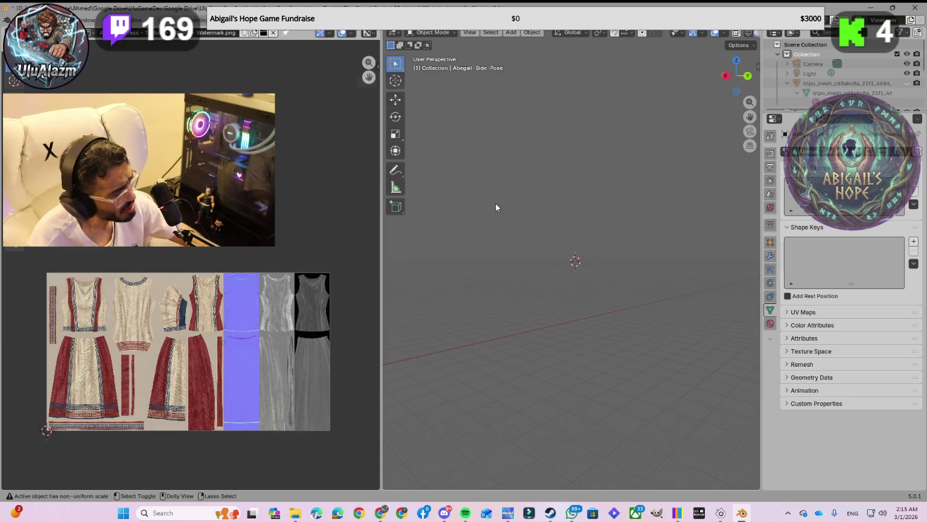
pyautogui.hotkey('ctrl', 'shift', 's')
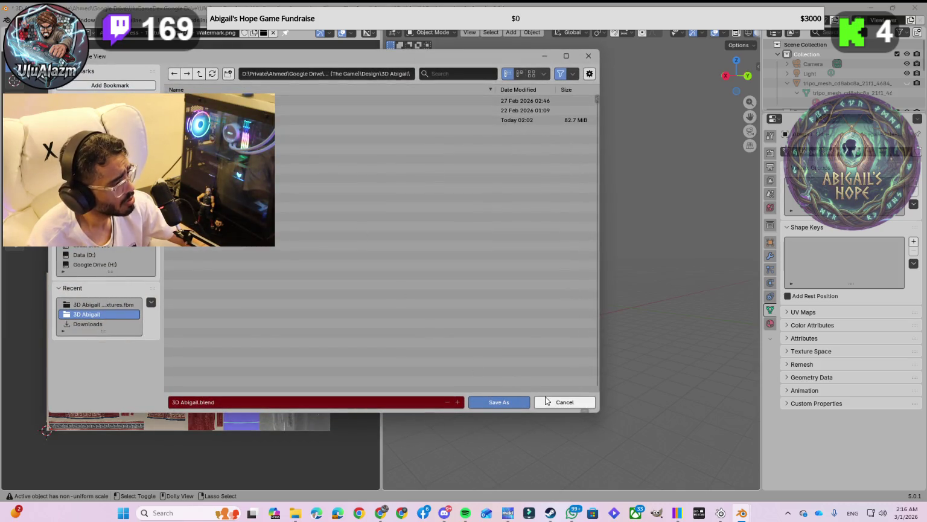
pyautogui.click(558, 403)
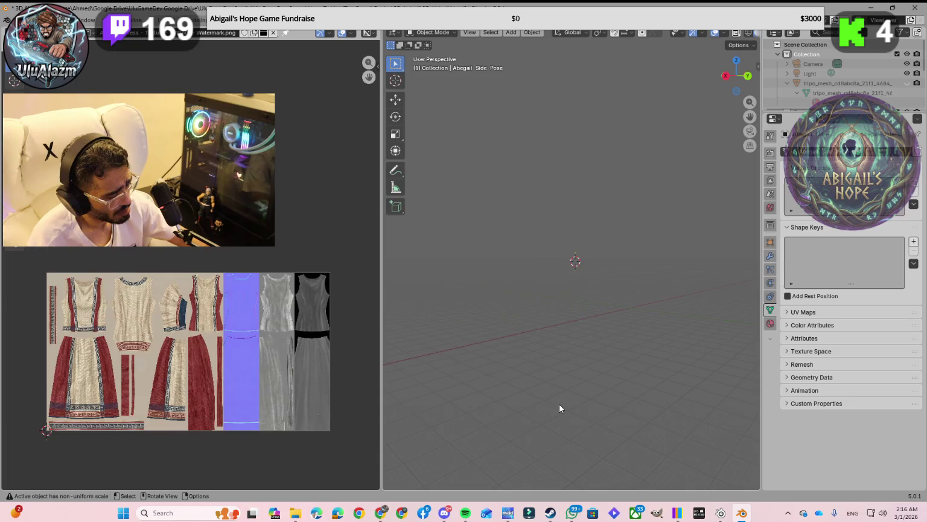
pyautogui.hotkey('alt', 'Tab')
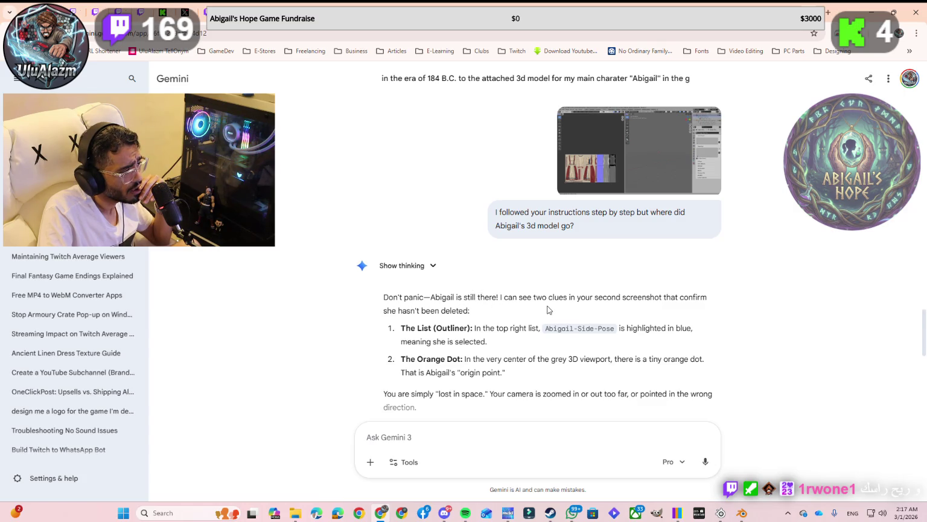
# Scroll Gemini's reply to the 'How to Find Her' focus instructions, then return to Blender.
pyautogui.scroll(-1, 573, 308)
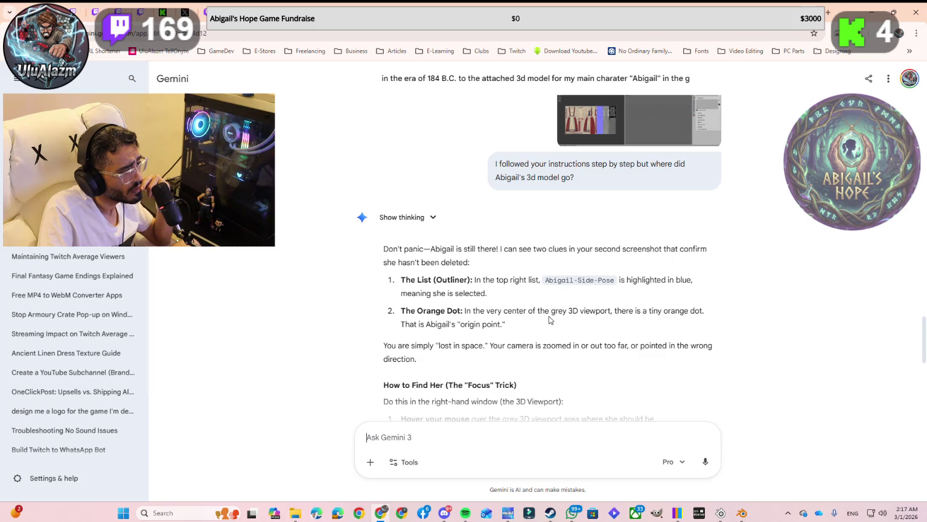
pyautogui.scroll(-4, 549, 320)
pyautogui.scroll(-2, 550, 317)
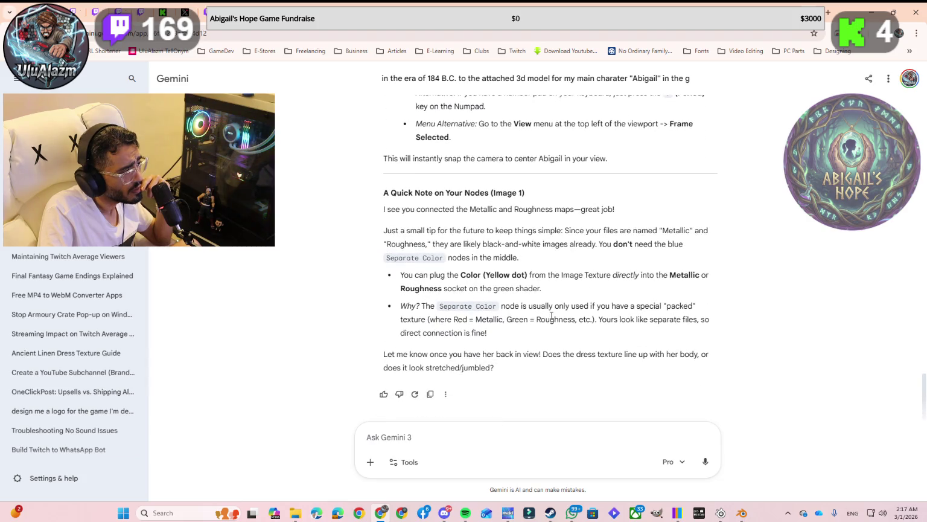
pyautogui.scroll(1, 551, 316)
pyautogui.scroll(4, 550, 302)
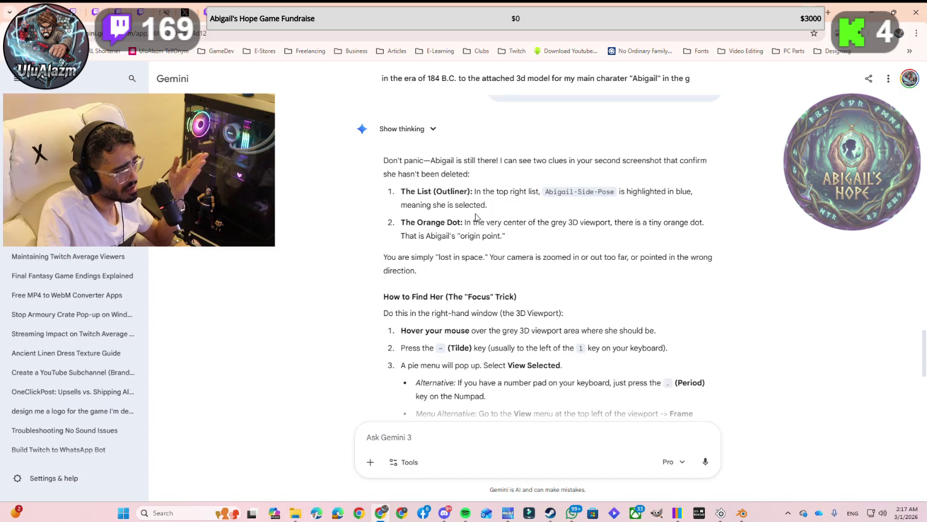
pyautogui.click(742, 513)
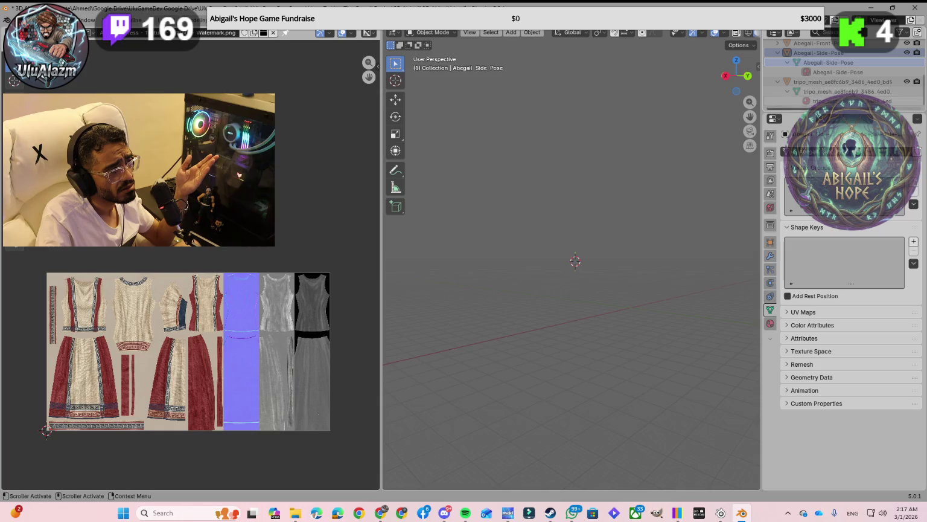
# Select Abegail-Side-Pose and show its transform sidebar and material settings, then select tripo_mesh.
pyautogui.click(851, 72)
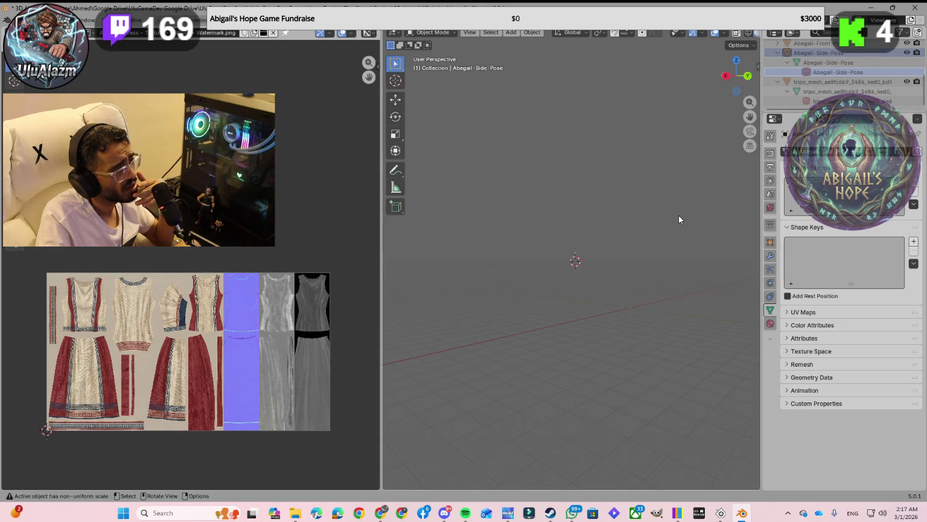
pyautogui.click(757, 66)
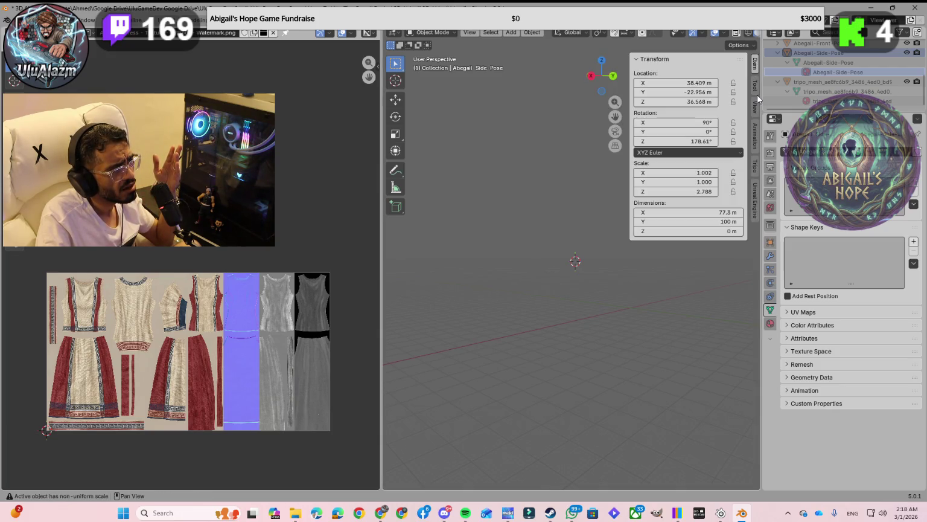
pyautogui.click(770, 323)
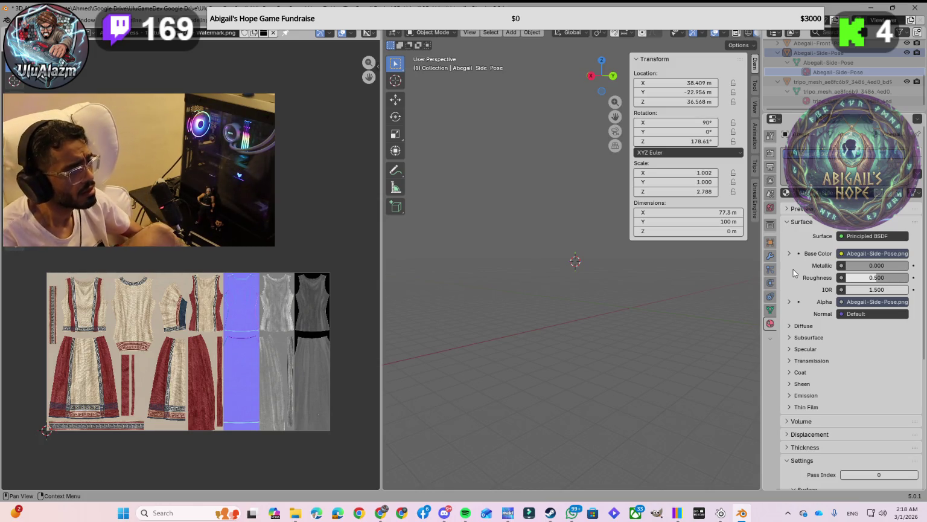
pyautogui.click(845, 101)
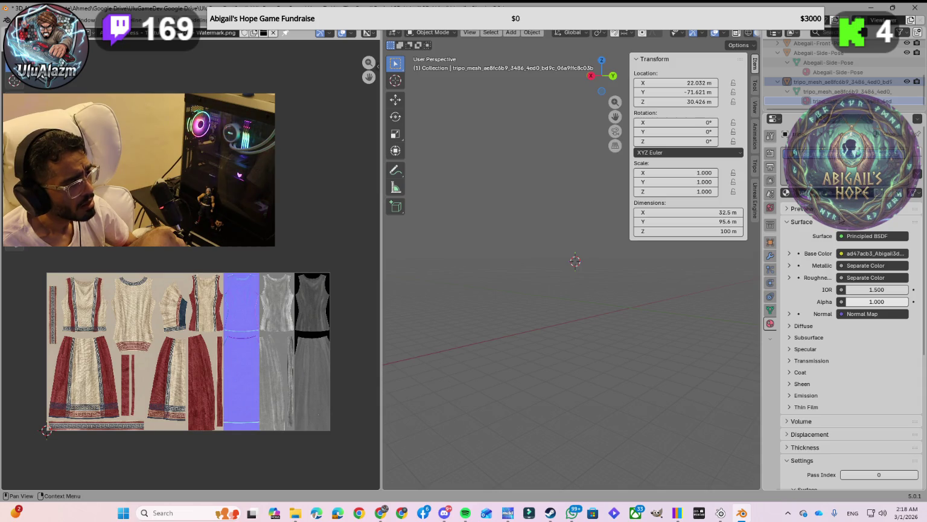
pyautogui.click(797, 209)
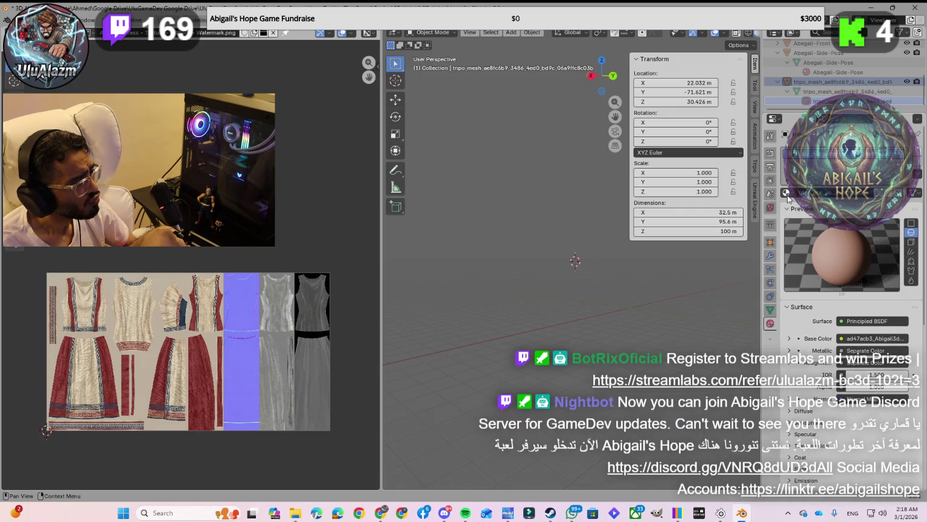
# Assign Abigail Texture to the tripo mesh, then restore its original tripo_mat material.
pyautogui.click(785, 193)
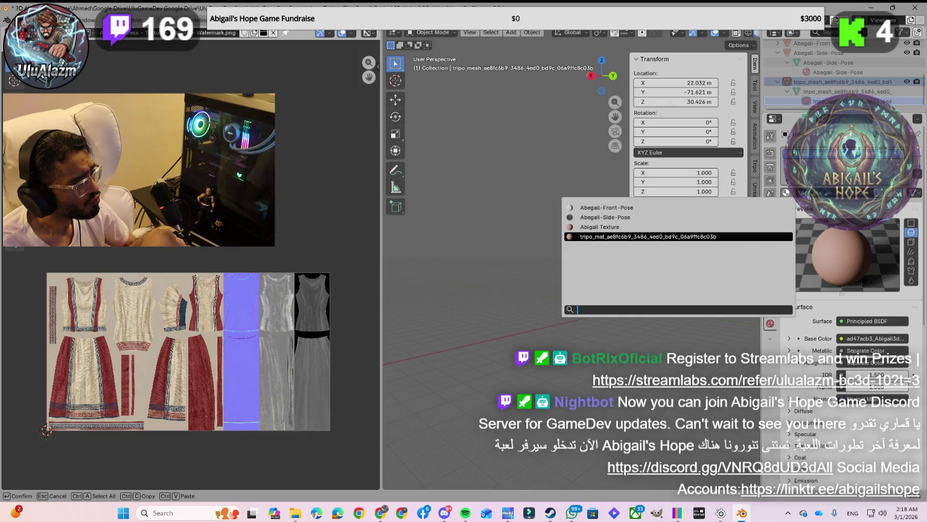
pyautogui.click(685, 226)
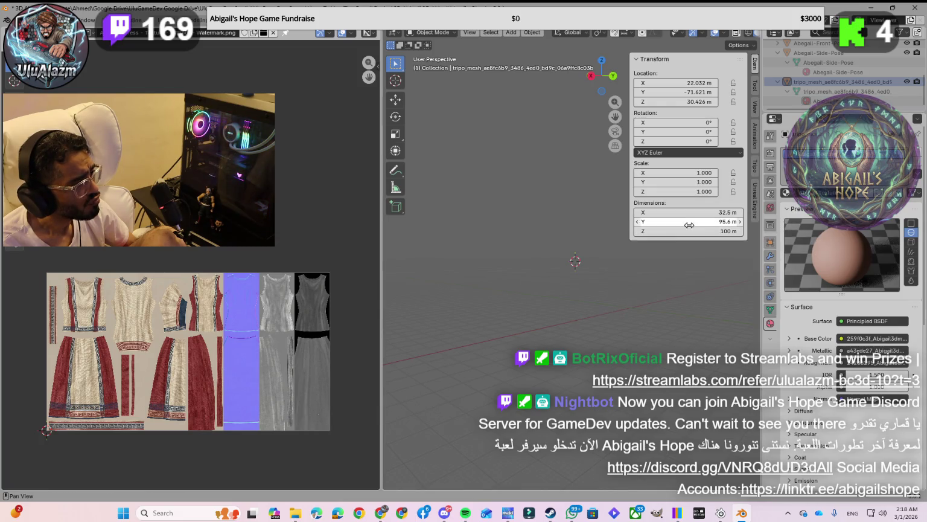
pyautogui.click(788, 193)
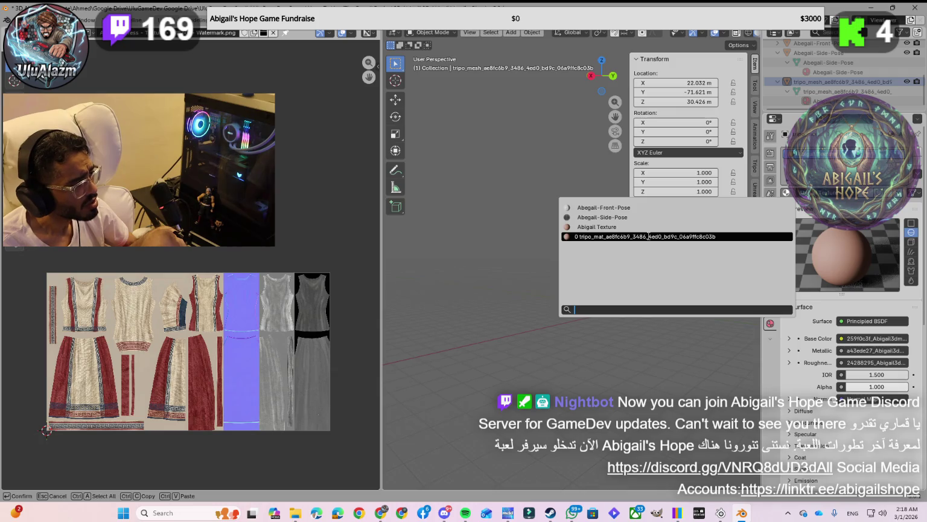
pyautogui.click(640, 227)
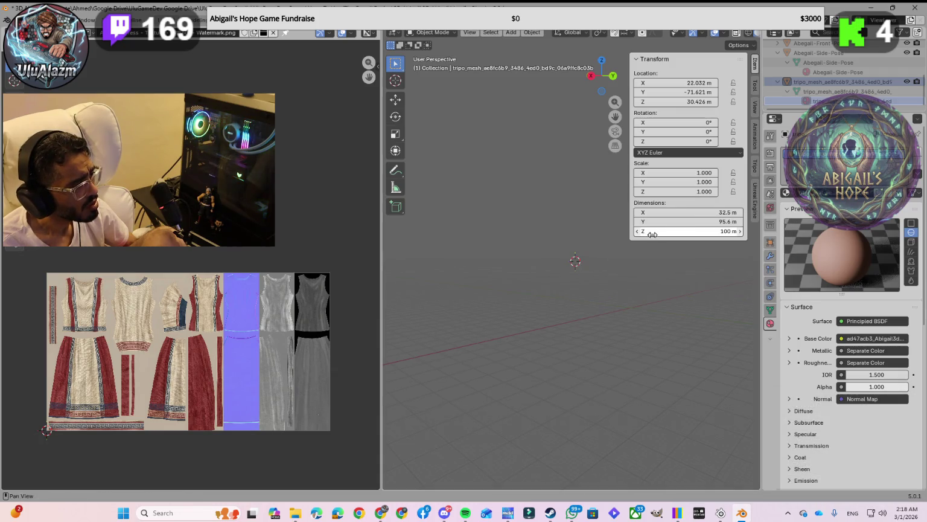
pyautogui.click(786, 193)
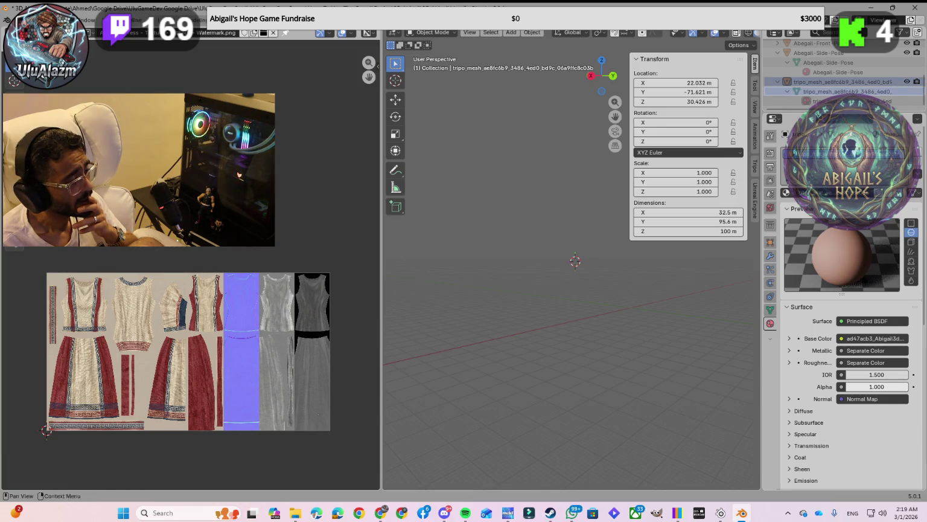
# Reread Gemini's advice, then select tripo_mesh to show its object properties (scale 1.000).
pyautogui.hotkey('alt', 'Tab')
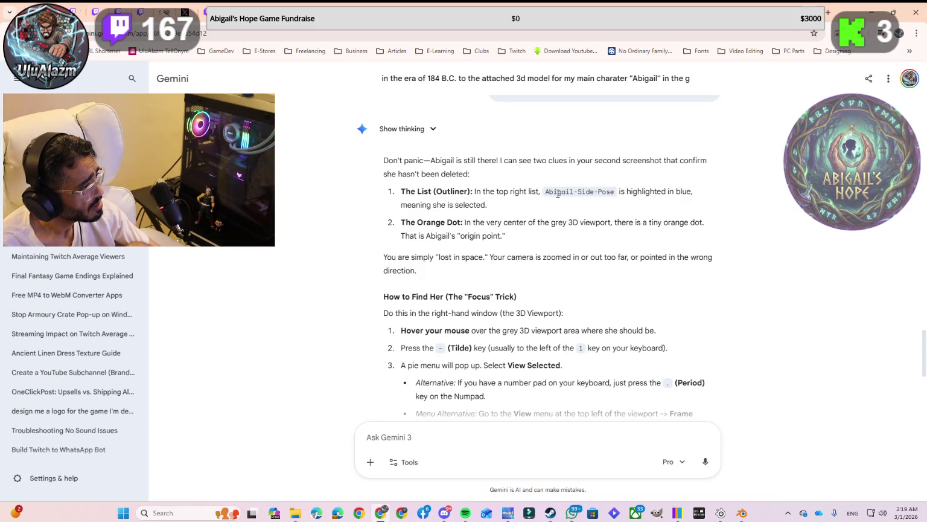
pyautogui.hotkey('alt', 'Tab')
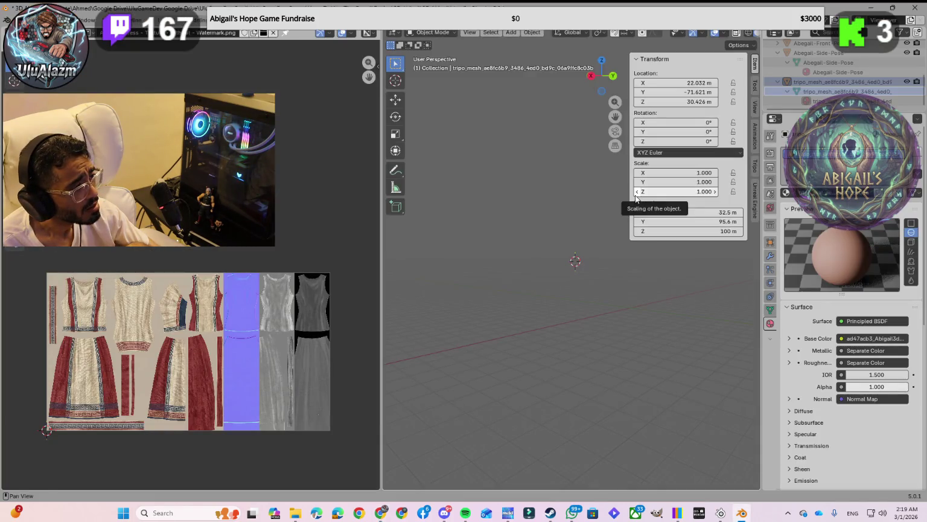
pyautogui.click(789, 81)
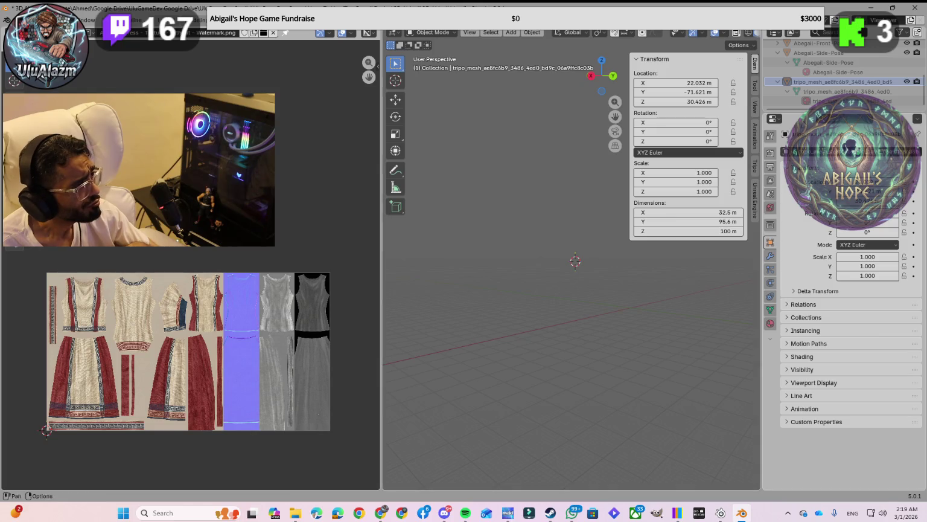
# Expand Abegail-Front-Pose in the Outliner and inspect the Front-Pose and Side-Pose objects.
pyautogui.scroll(2, 795, 98)
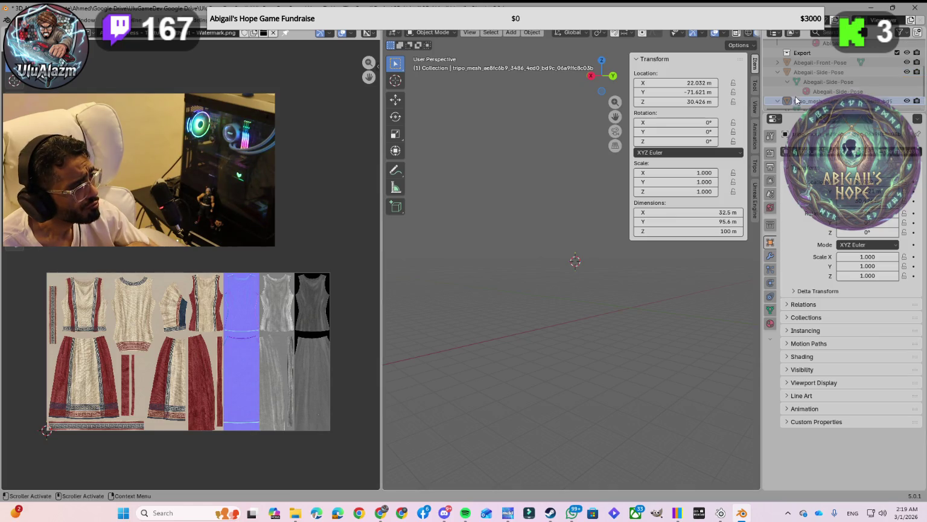
pyautogui.click(778, 63)
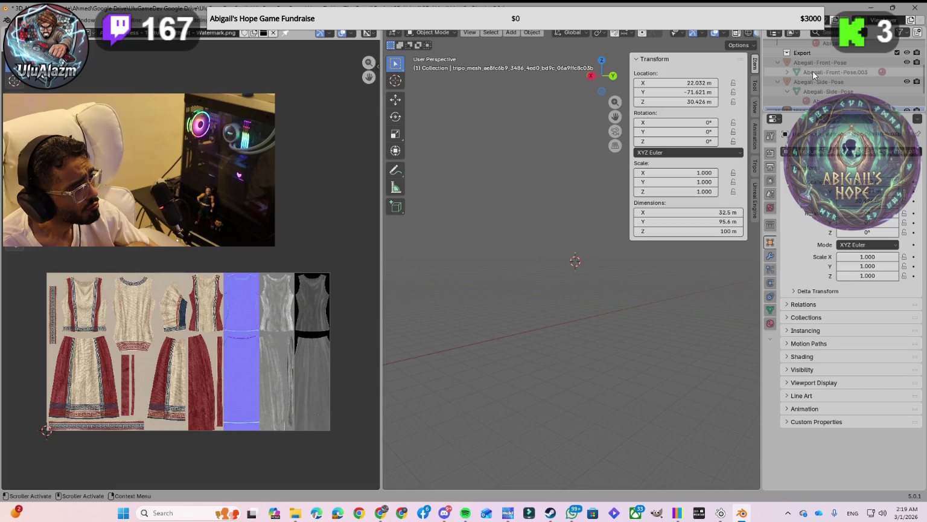
pyautogui.click(789, 73)
pyautogui.click(813, 81)
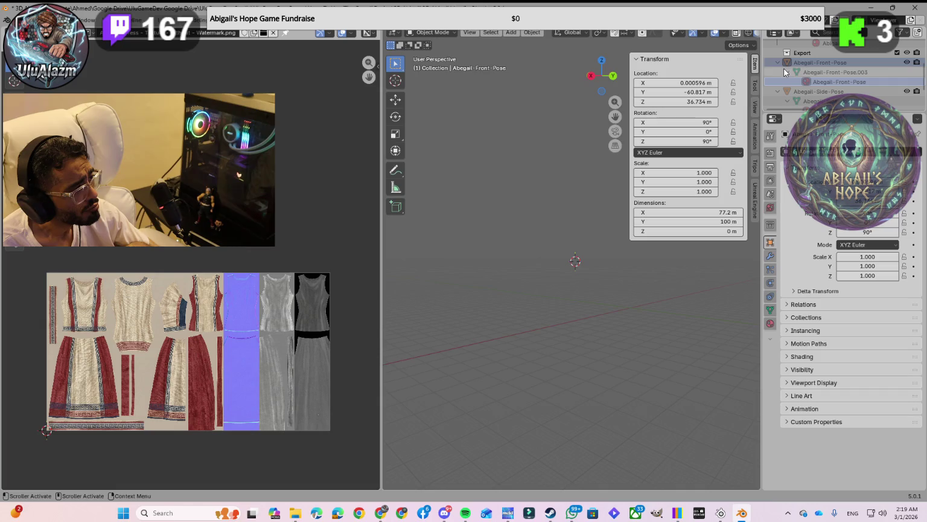
pyautogui.click(802, 63)
pyautogui.click(786, 93)
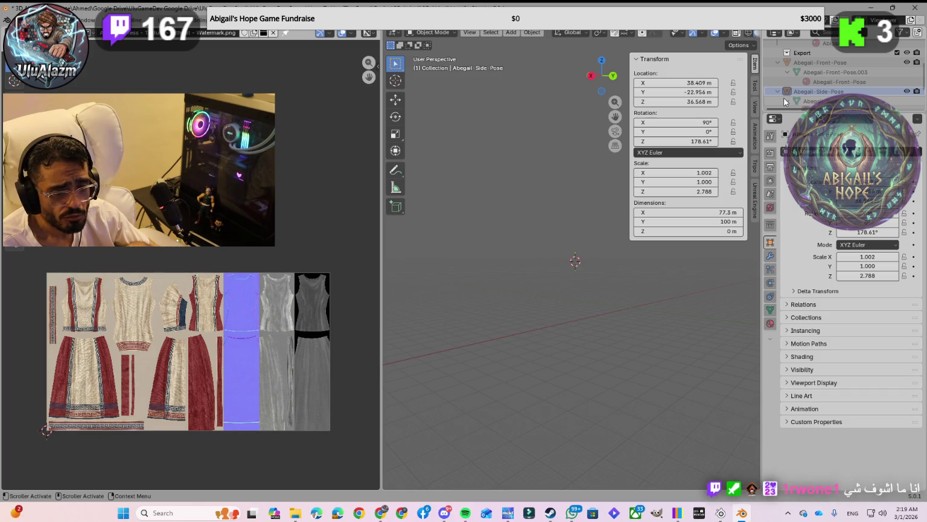
# Reselect tripo_mesh and show the View sidebar's 3D cursor settings (Y -60.82, Z 36.73).
pyautogui.click(754, 71)
pyautogui.click(755, 86)
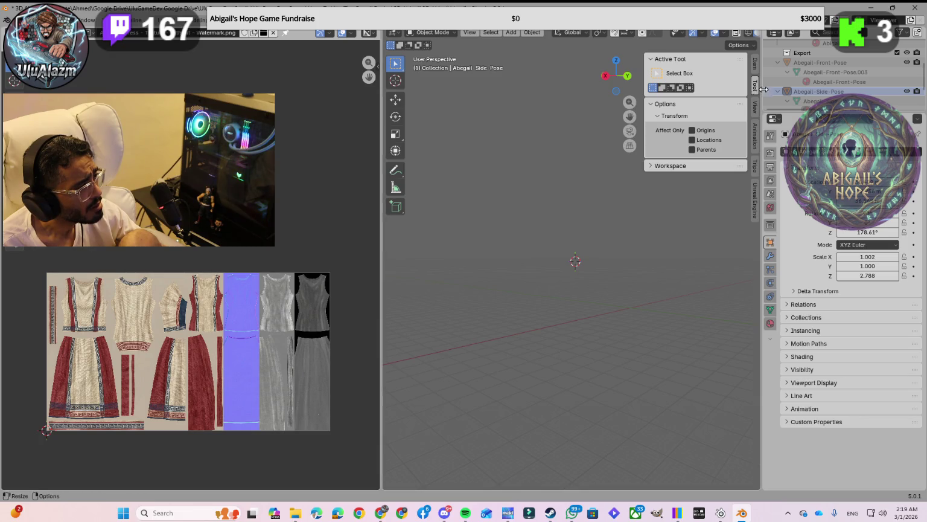
pyautogui.scroll(-2, 818, 93)
pyautogui.click(816, 101)
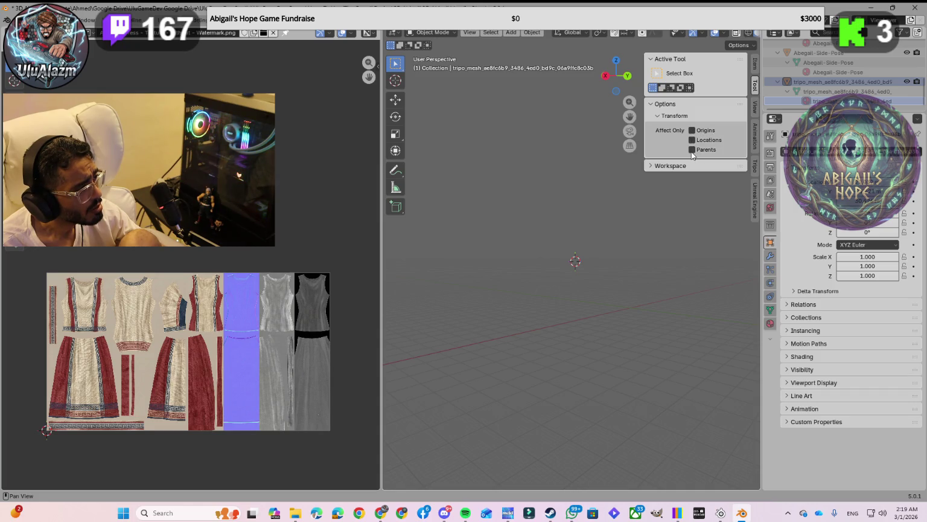
pyautogui.click(754, 109)
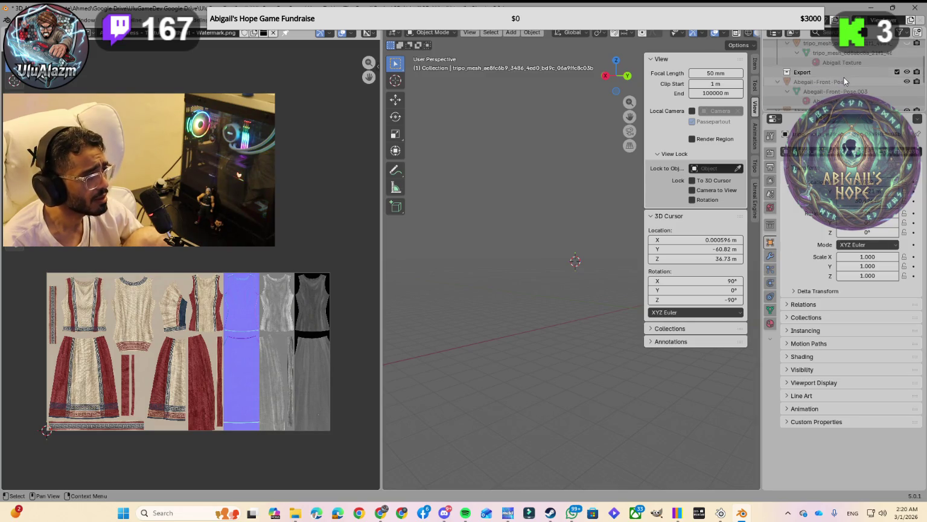
pyautogui.scroll(3, 884, 75)
# Temporarily unhide the second tripo mesh and orbit and pan to frame it.
pyautogui.scroll(2, 877, 66)
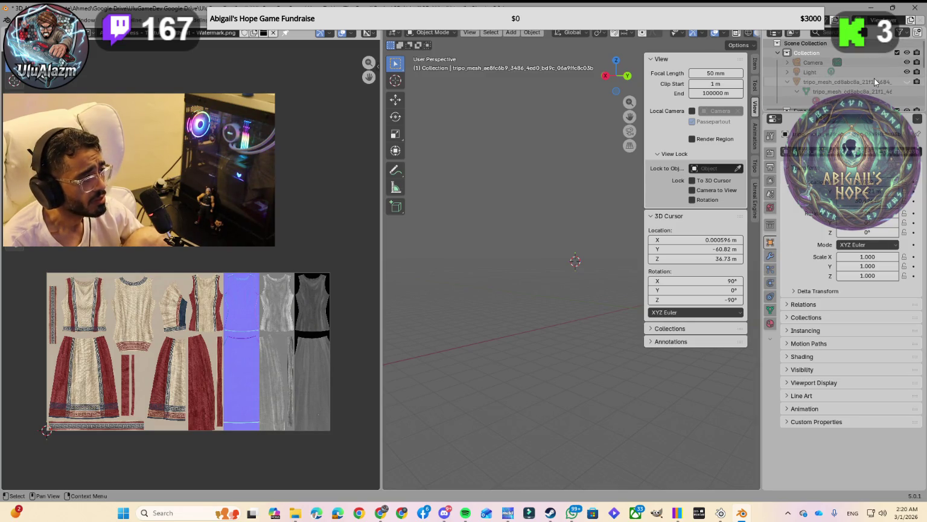
pyautogui.click(907, 82)
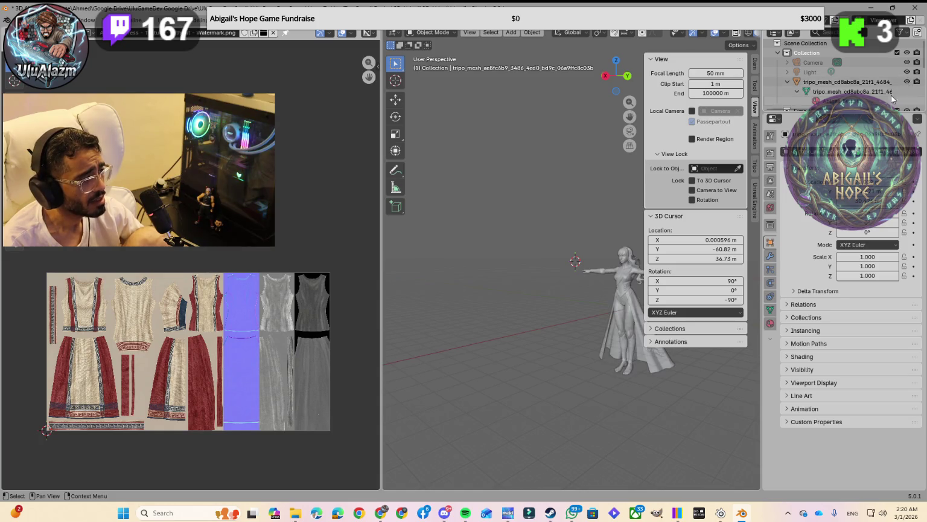
pyautogui.moveTo(609, 283)
pyautogui.mouseDown(button='middle')
pyautogui.moveTo(549, 286)
pyautogui.moveTo(601, 295)
pyautogui.mouseUp(button='middle')
pyautogui.click(755, 66)
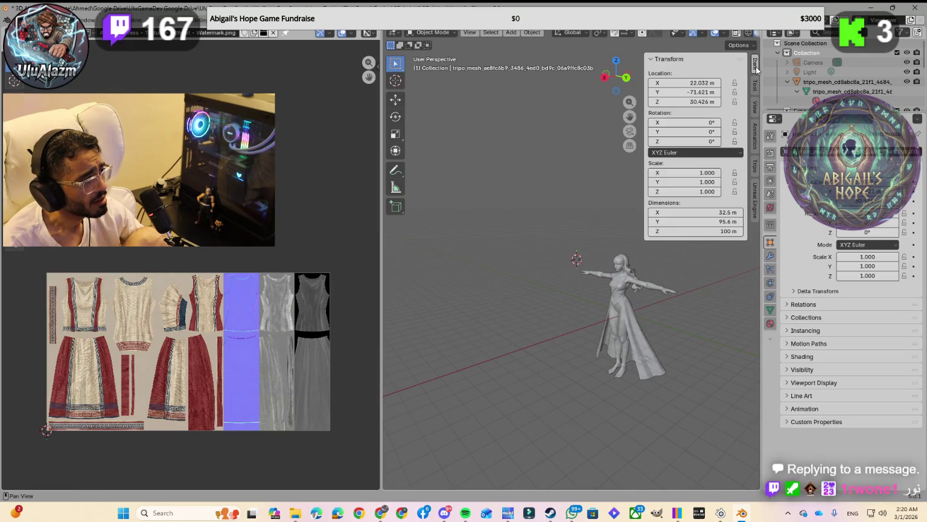
pyautogui.click(754, 66)
pyautogui.moveTo(737, 119)
pyautogui.mouseDown()
pyautogui.moveTo(647, 254)
pyautogui.moveTo(699, 251)
pyautogui.mouseUp()
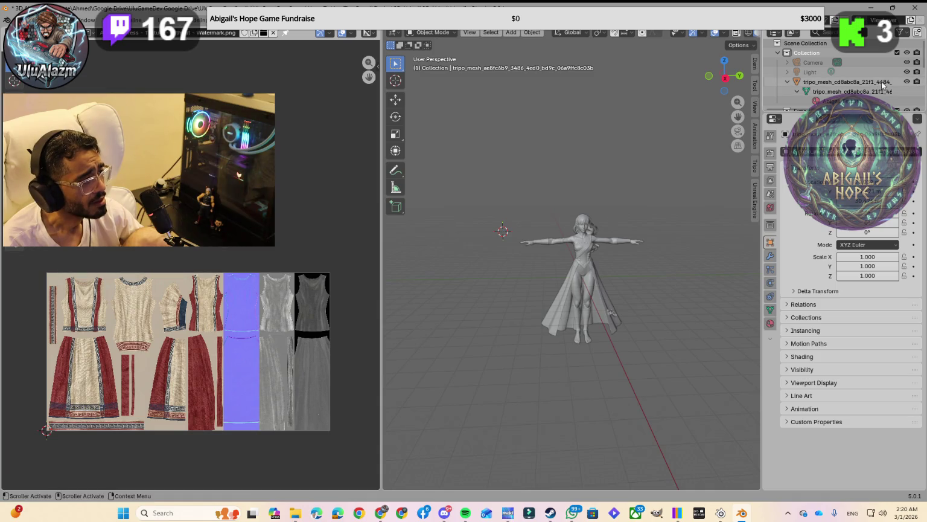
# Hide that mesh again and select the first tripo mesh object.
pyautogui.click(907, 81)
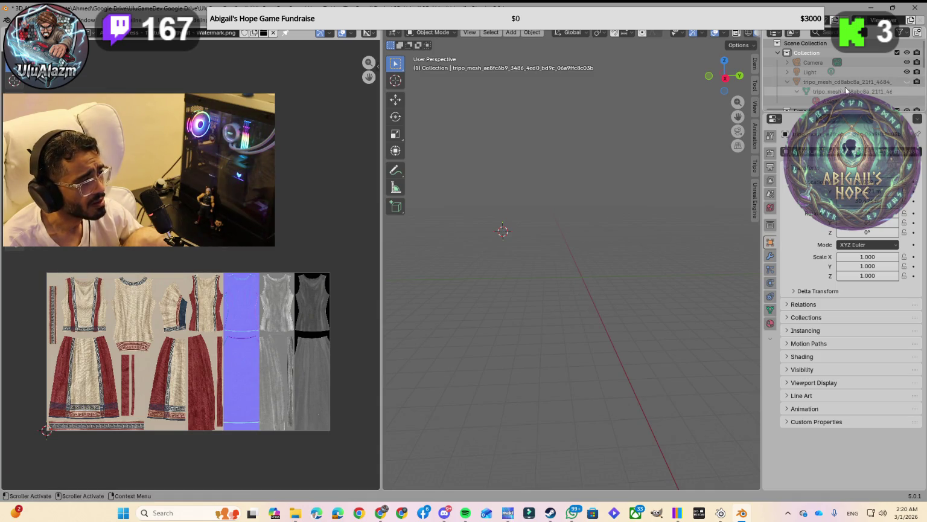
pyautogui.scroll(-5, 832, 95)
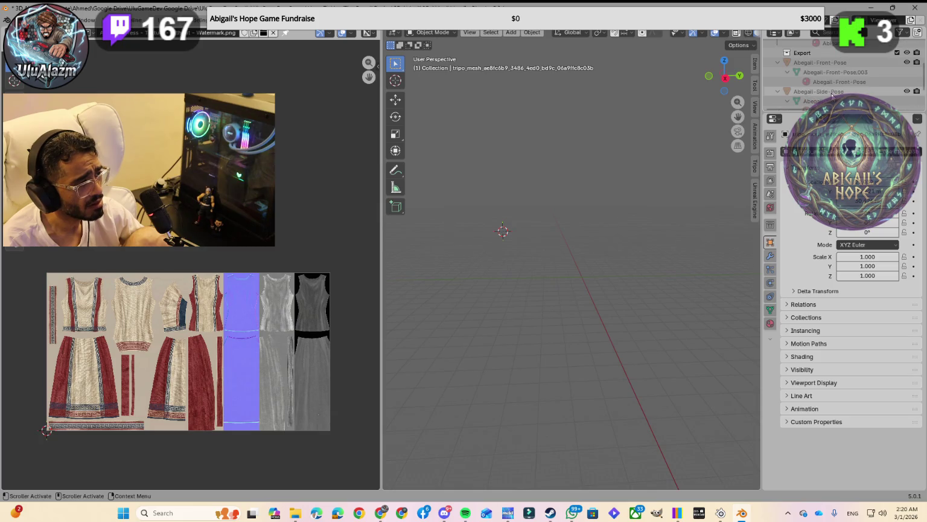
pyautogui.click(860, 84)
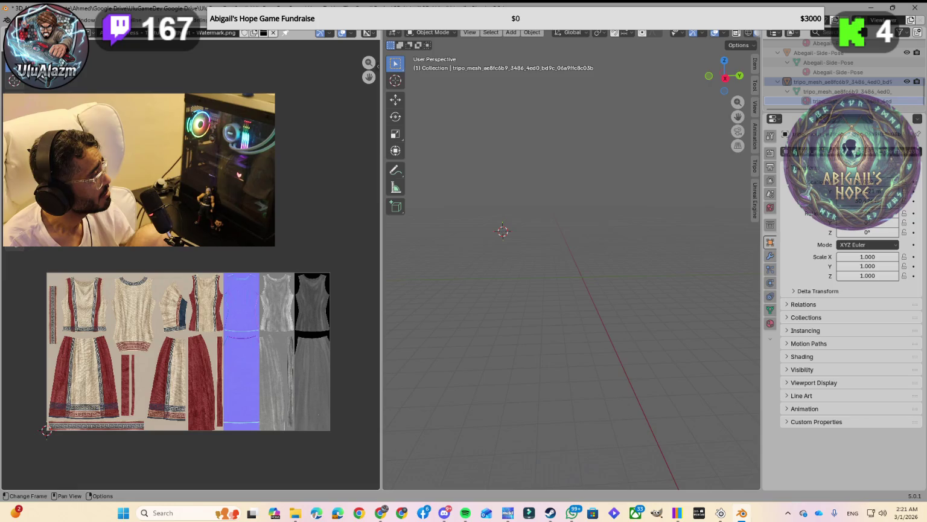
# Cycle through the workspace tabs back to UV Editing and unhide the character with Alt+H.
pyautogui.click(202, 23)
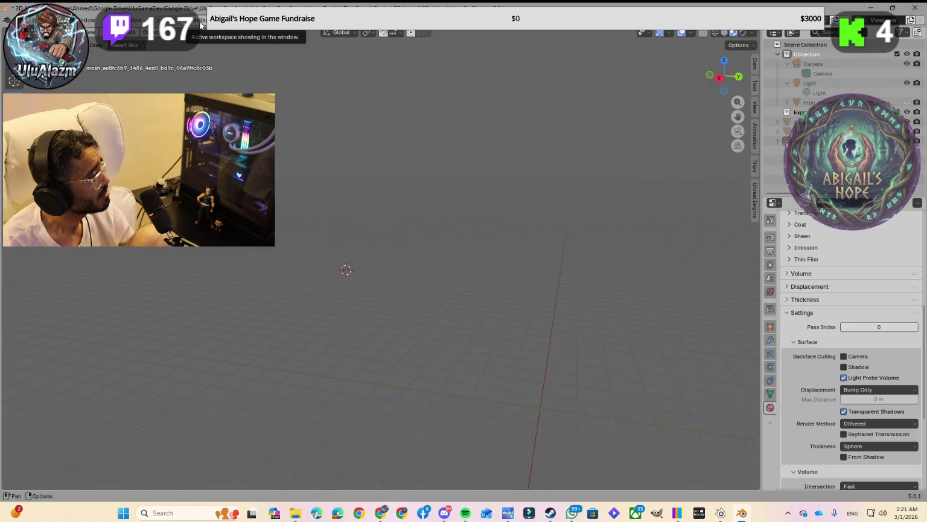
pyautogui.click(180, 25)
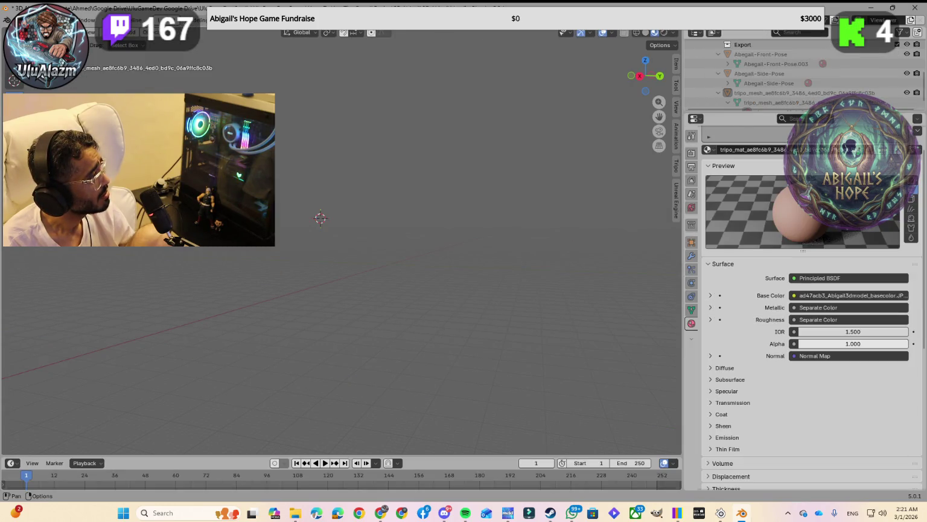
pyautogui.hotkey('ctrl', 'pagedown')
pyautogui.hotkey('ctrl', 'pagedown')
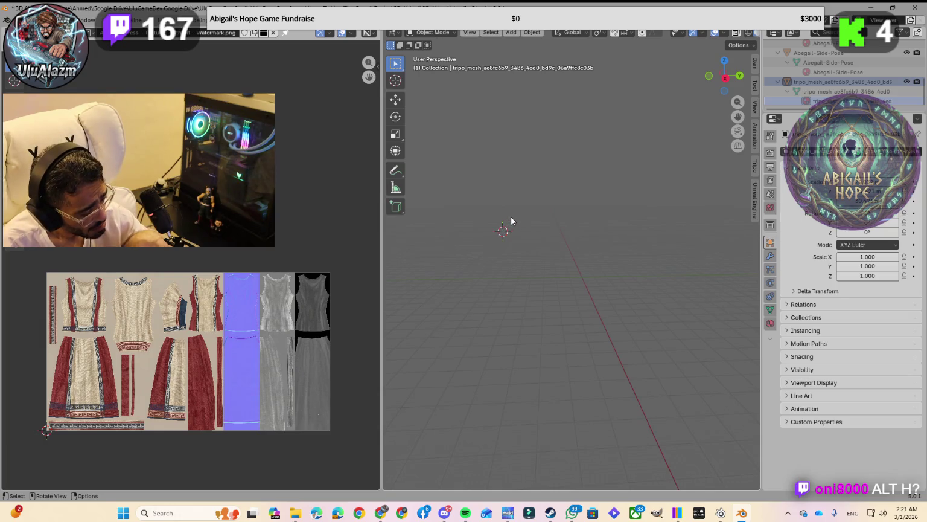
pyautogui.hotkey('alt', 'h')
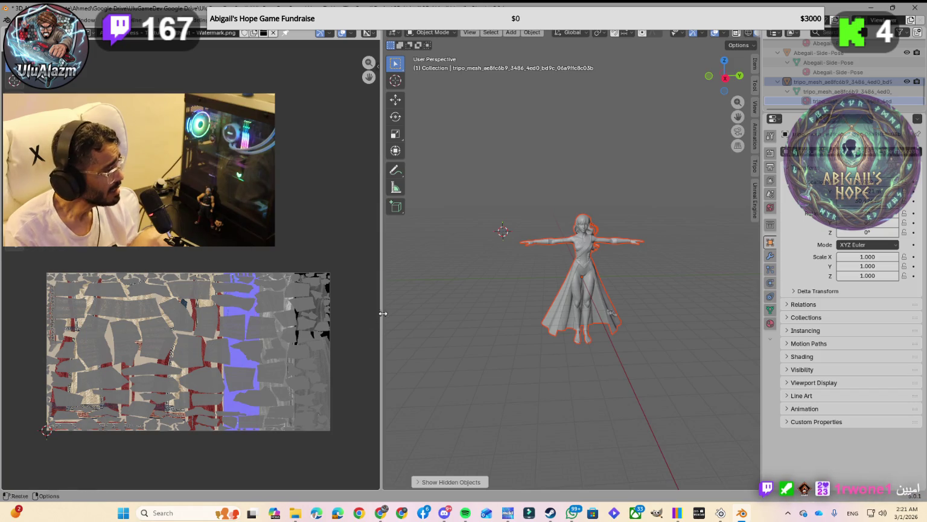
pyautogui.moveTo(579, 311); pyautogui.dragTo(550, 312, button='middle')
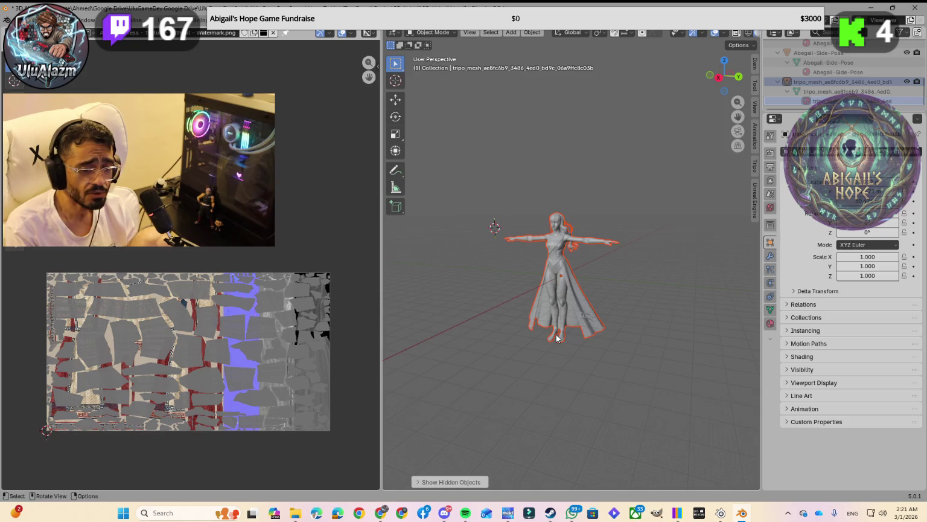
pyautogui.moveTo(557, 338); pyautogui.dragTo(564, 336, button='middle')
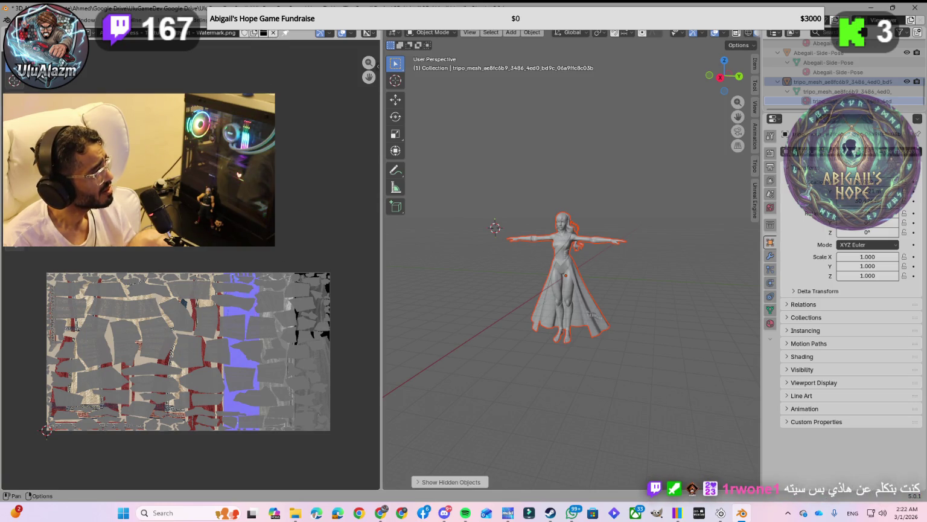
# In the Shading workspace, enlarge the 3D view and frame the textured character.
pyautogui.click(330, 20)
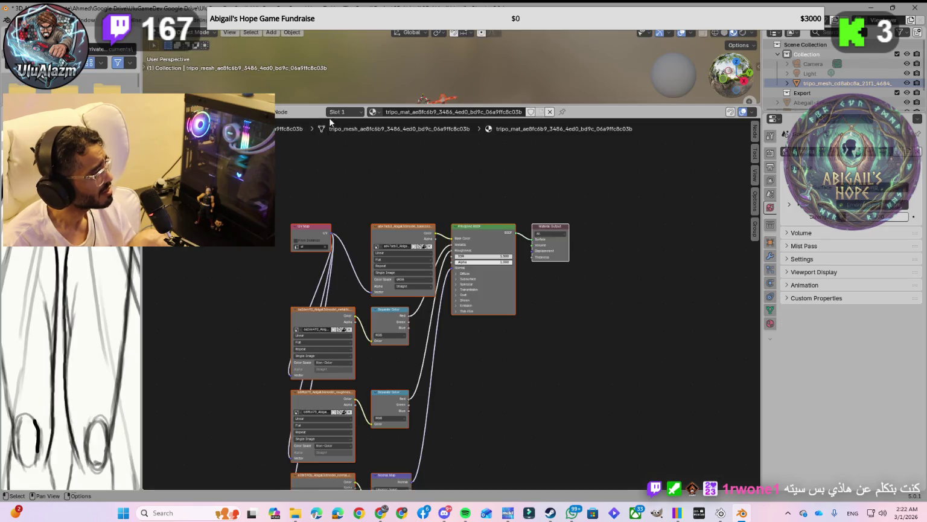
pyautogui.moveTo(479, 79)
pyautogui.mouseDown(button='middle')
pyautogui.moveTo(447, 68)
pyautogui.moveTo(452, 85)
pyautogui.mouseUp(button='middle')
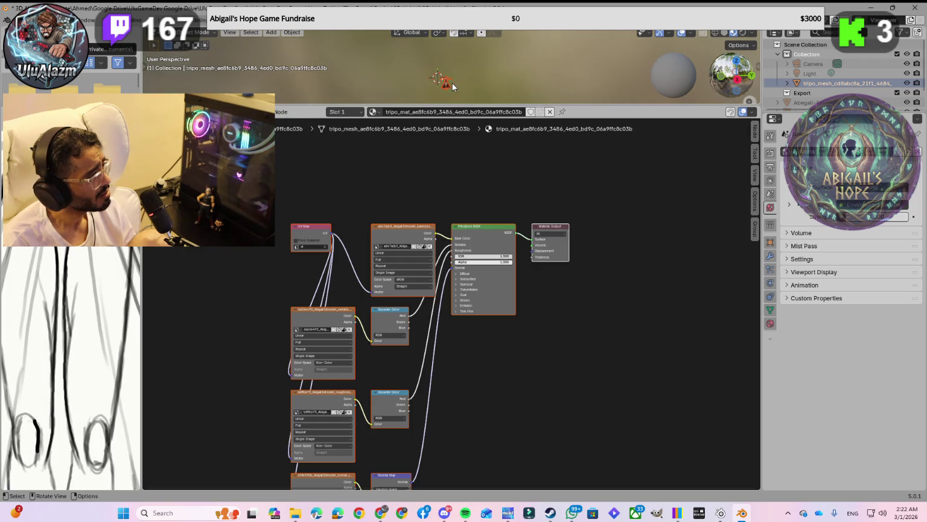
pyautogui.scroll(3, 452, 91)
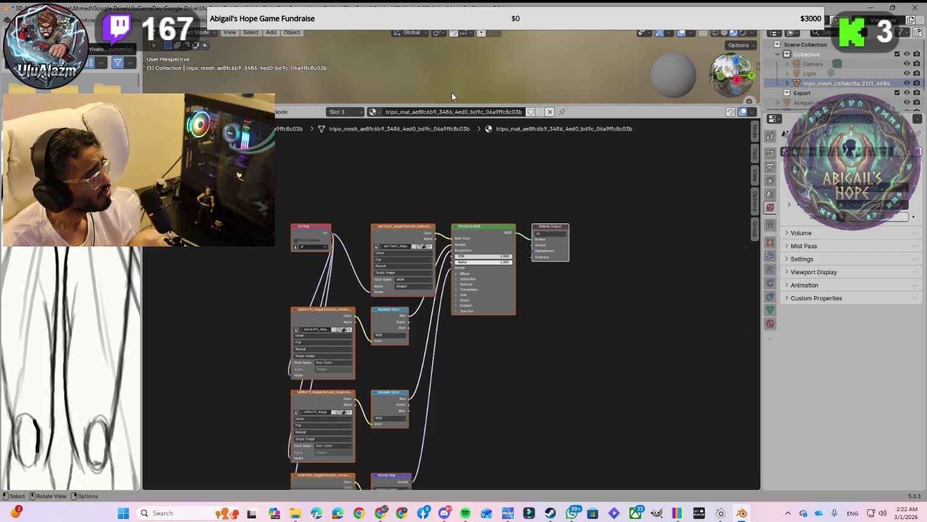
pyautogui.moveTo(455, 105); pyautogui.dragTo(430, 321)
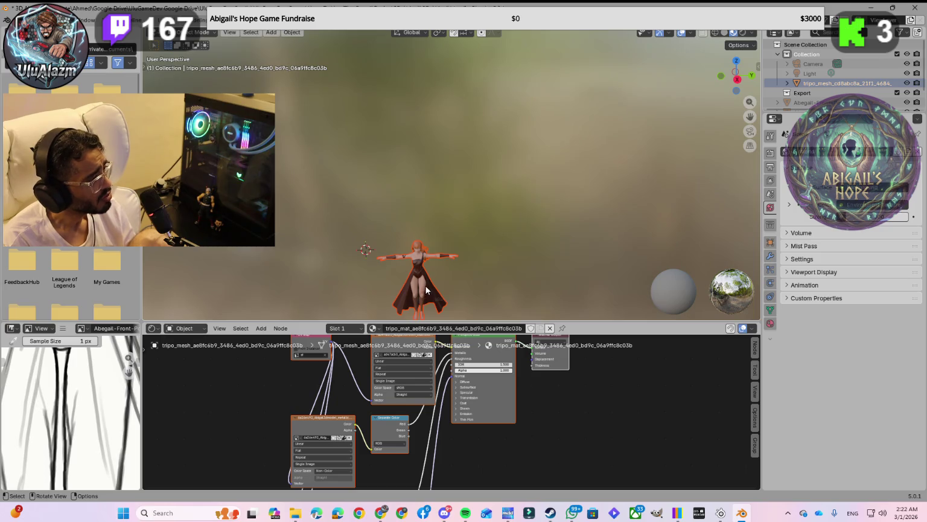
pyautogui.moveTo(748, 116); pyautogui.dragTo(770, 12)
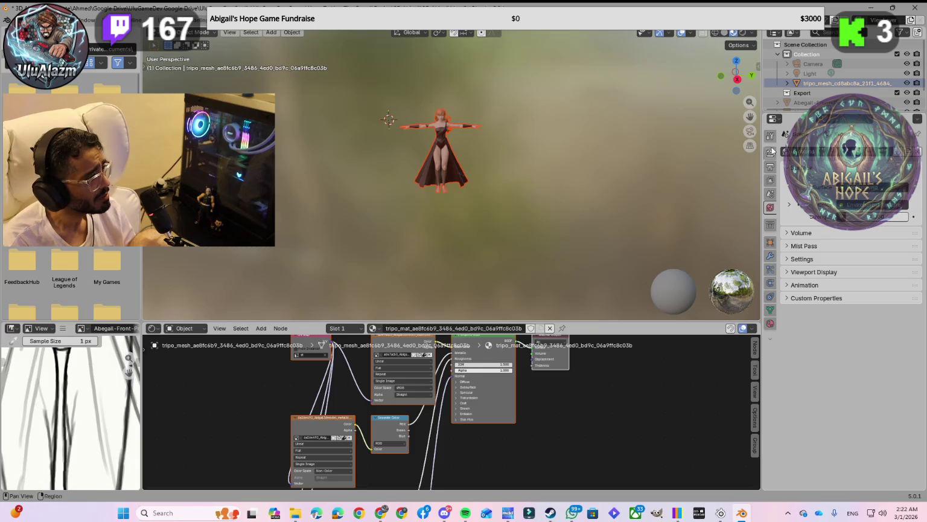
pyautogui.moveTo(750, 116); pyautogui.dragTo(782, 116)
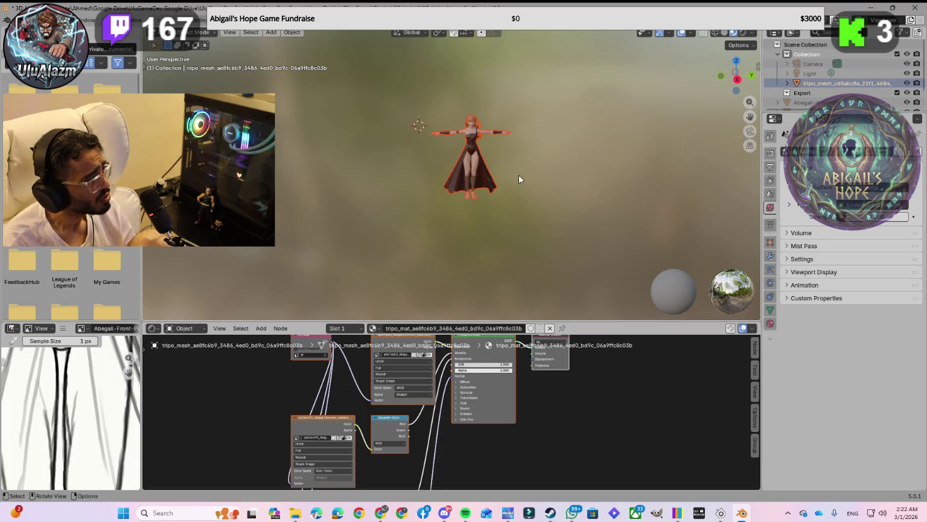
pyautogui.scroll(5, 517, 182)
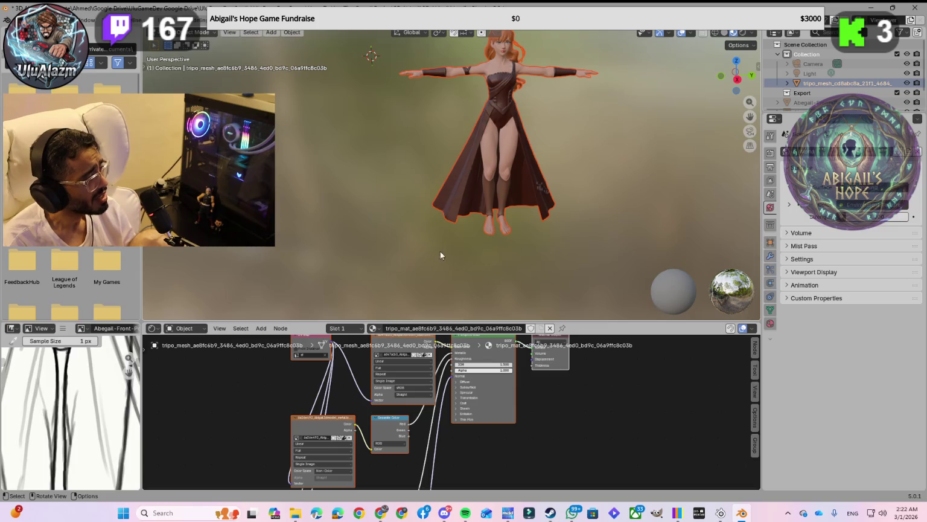
pyautogui.moveTo(748, 116); pyautogui.dragTo(701, 162)
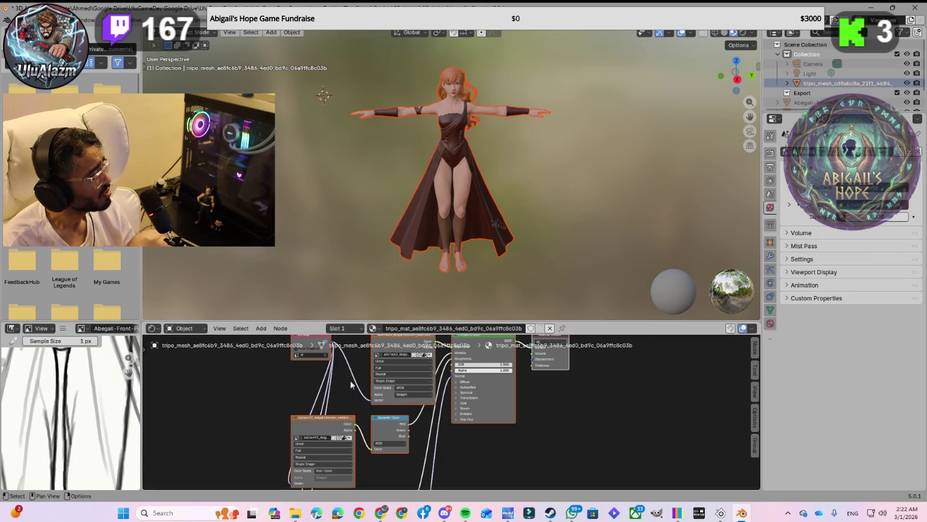
# Bring the Gemini chat forward and enlarge its generated dress texture image.
pyautogui.click(380, 513)
pyautogui.scroll(5, 498, 330)
pyautogui.scroll(5, 498, 331)
pyautogui.scroll(5, 495, 314)
pyautogui.click(487, 281)
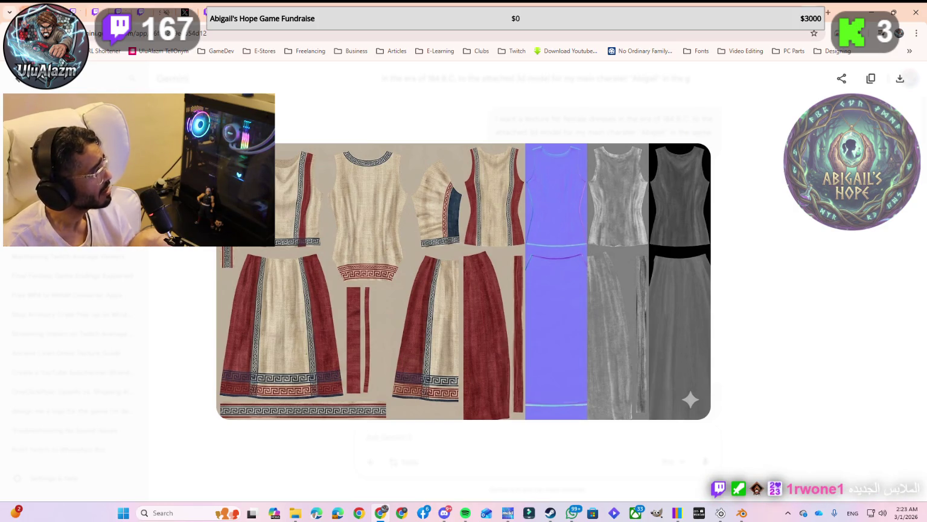
# Switch to the Twitch stream manager tab.
pyautogui.click(95, 11)
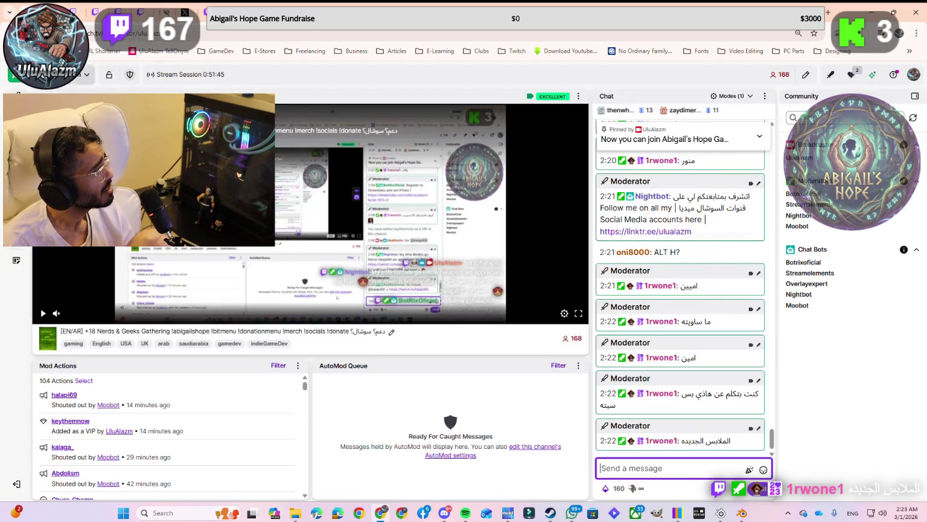
# Post !discord in Twitch chat, then return to the Gemini tab.
pyautogui.write('!disc')
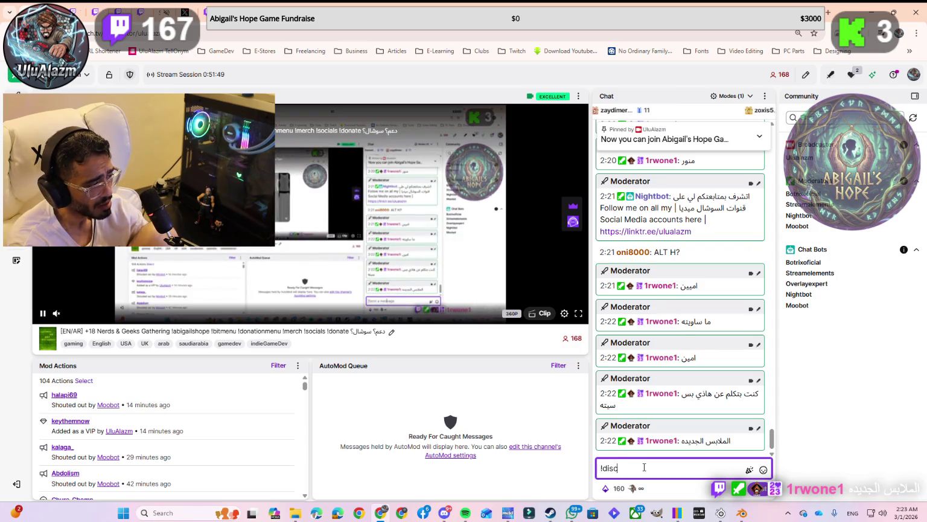
pyautogui.write('ord')
pyautogui.press('Return')
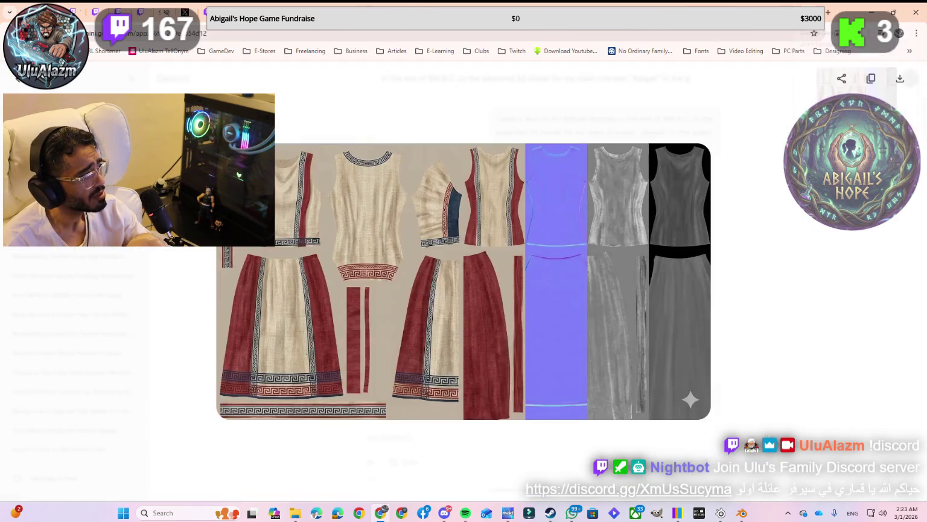
pyautogui.click(769, 12)
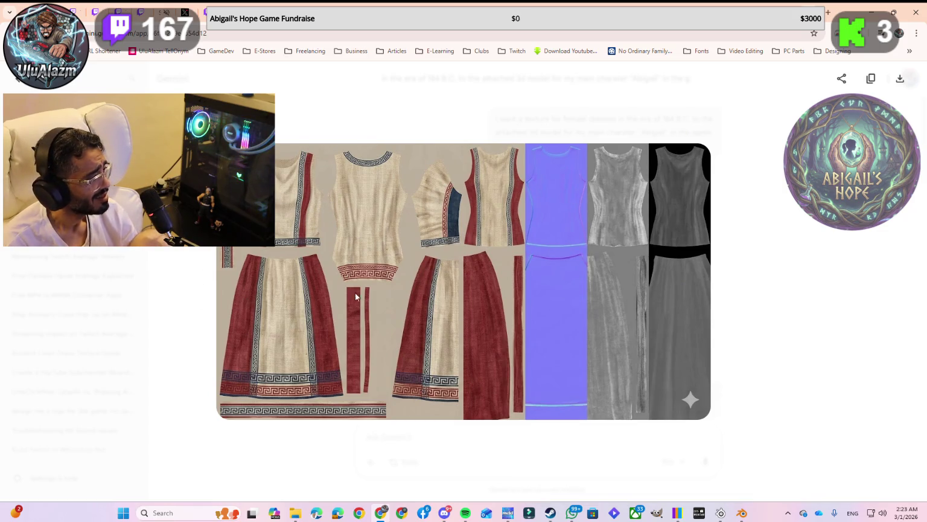
# Close the enlarged texture and scroll through Gemini's Metallic and Roughness connection advice.
pyautogui.click(745, 254)
pyautogui.scroll(-2, 611, 306)
pyautogui.scroll(-10, 503, 338)
pyautogui.scroll(-3, 500, 315)
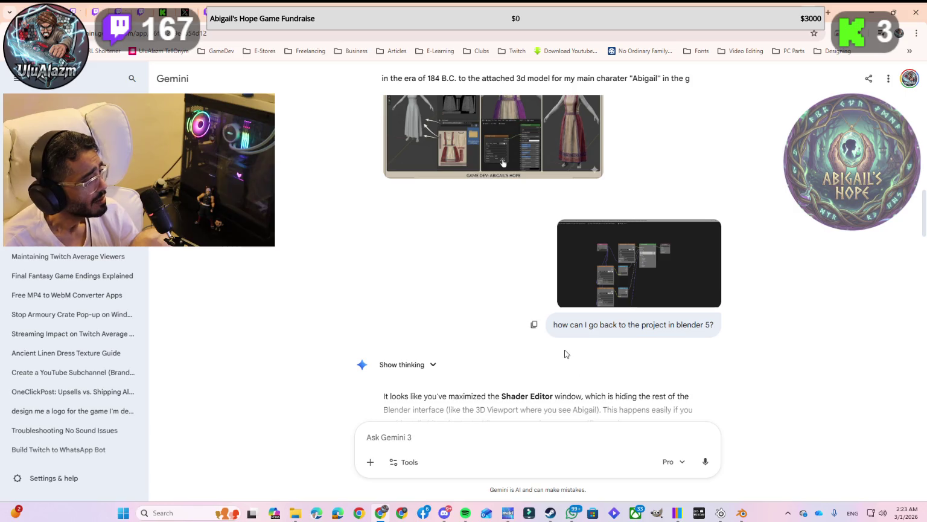
pyautogui.scroll(-3, 565, 353)
pyautogui.scroll(-1, 565, 353)
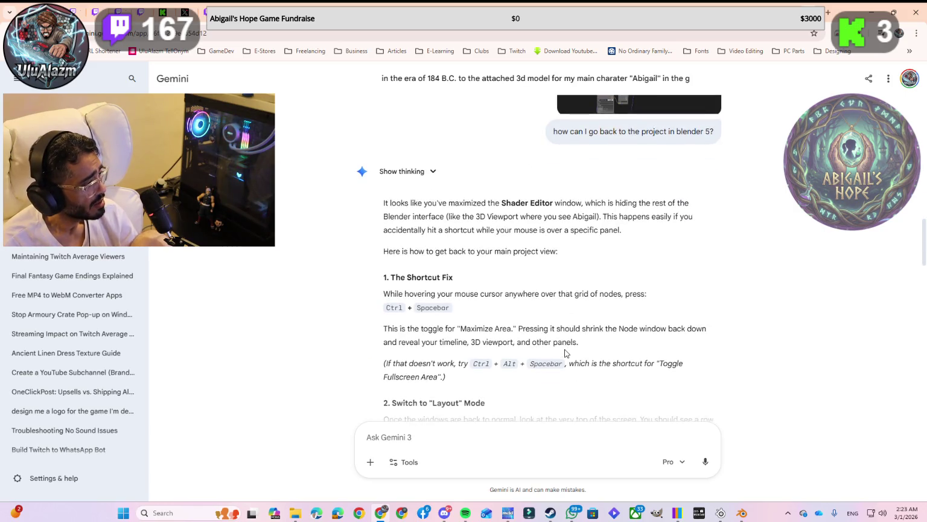
pyautogui.scroll(-1, 565, 353)
pyautogui.scroll(-4, 565, 354)
pyautogui.scroll(-4, 565, 353)
pyautogui.scroll(-6, 565, 353)
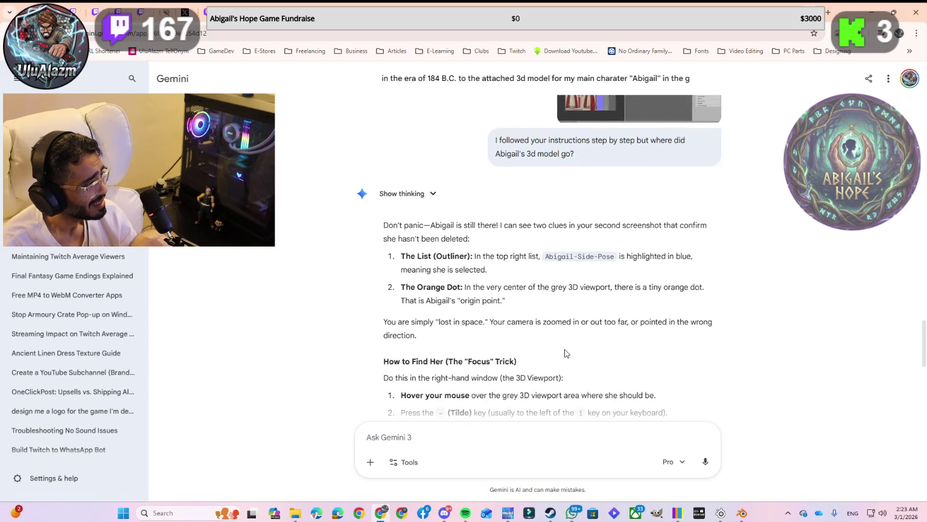
pyautogui.scroll(-3, 565, 353)
pyautogui.scroll(2, 565, 349)
pyautogui.scroll(2, 565, 349)
pyautogui.scroll(-5, 534, 315)
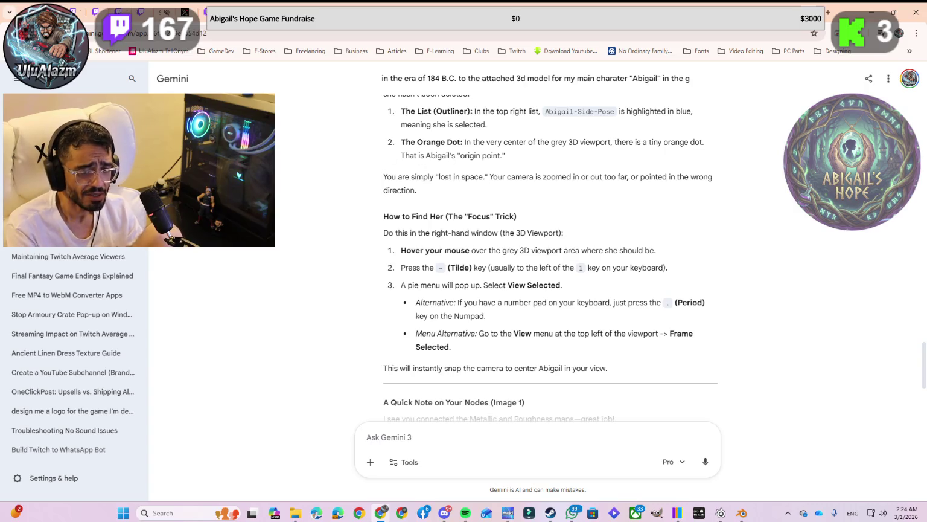
# Check Twitch chat and view a chatter's profile card.
pyautogui.hotkey('ctrl', 'Tab')
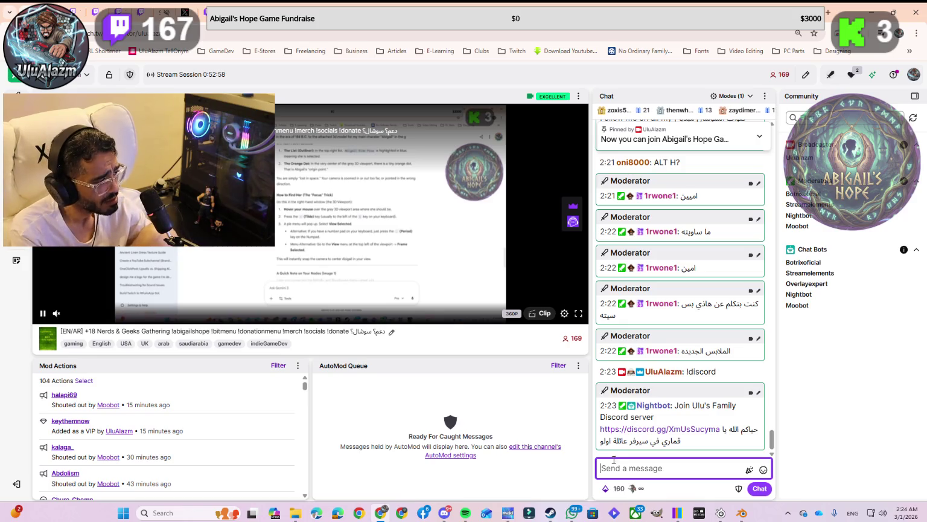
pyautogui.scroll(3, 626, 318)
pyautogui.click(625, 312)
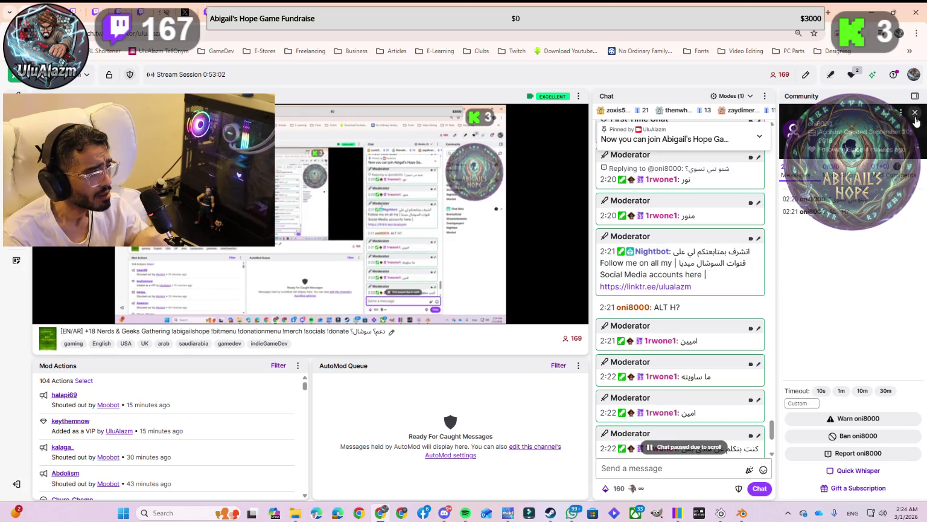
pyautogui.scroll(-3, 681, 302)
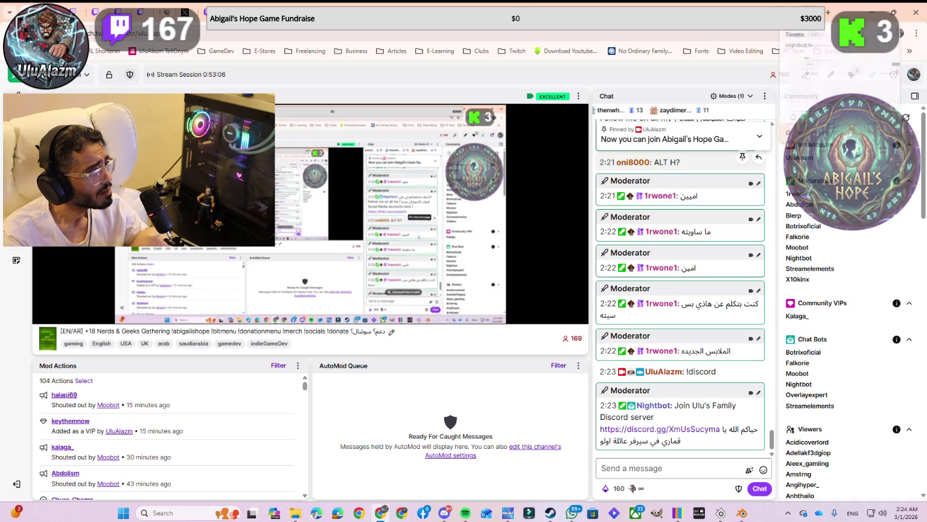
# Return to Gemini, scroll back up through the reply, then bring Blender forward.
pyautogui.click(806, 12)
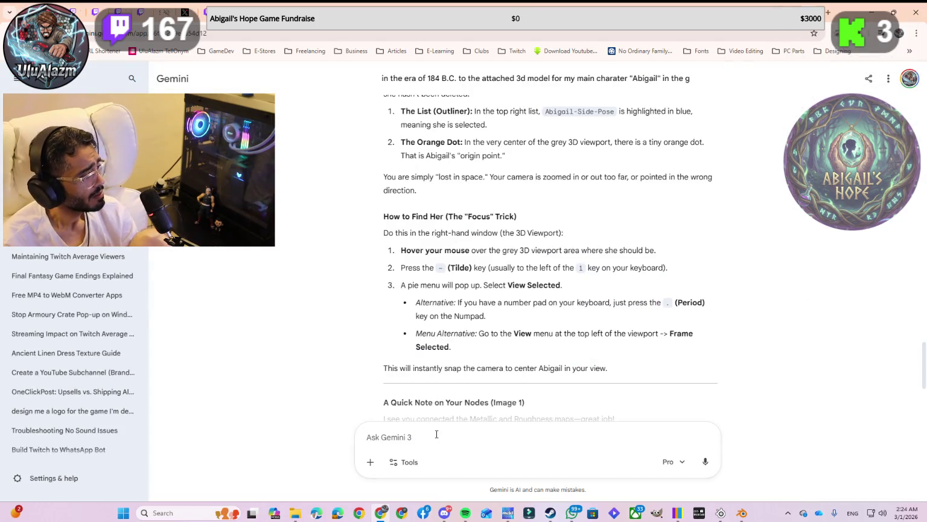
pyautogui.scroll(3, 478, 371)
pyautogui.scroll(1, 479, 368)
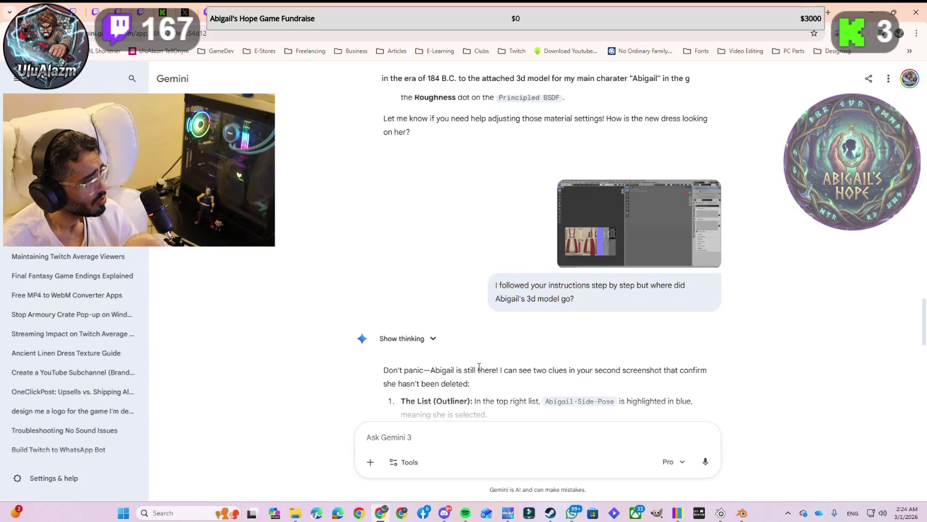
pyautogui.scroll(2, 479, 369)
pyautogui.scroll(2, 478, 368)
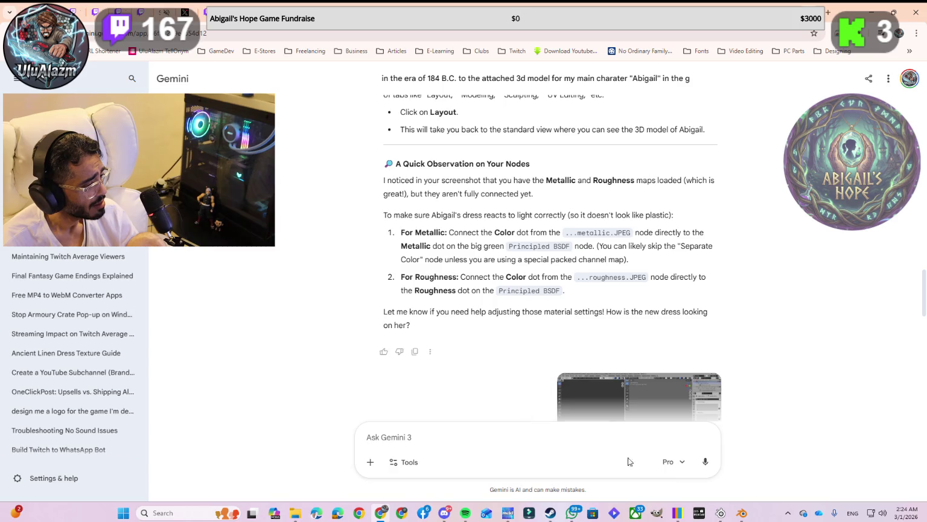
pyautogui.click(742, 512)
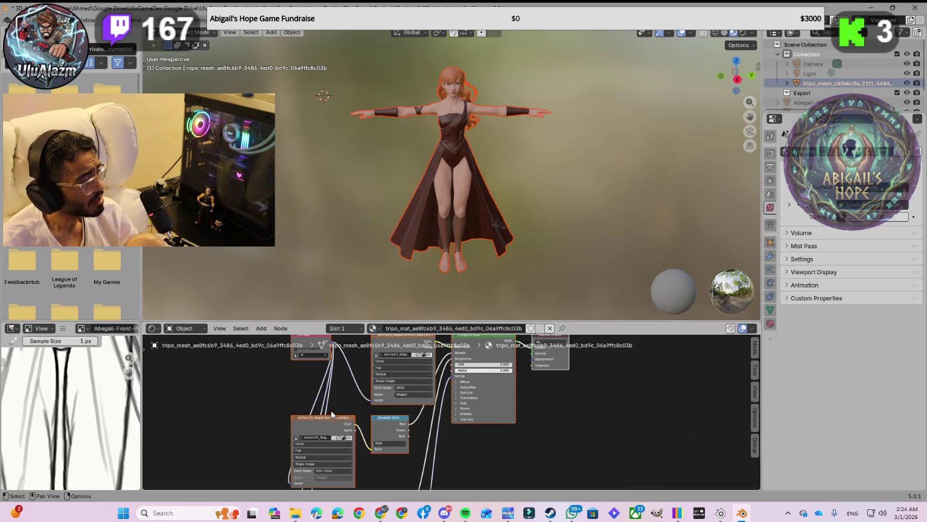
# Enlarge the Shader Editor, browse its sidebar tabs, and screenshot the material node graph.
pyautogui.moveTo(449, 322); pyautogui.dragTo(450, 206)
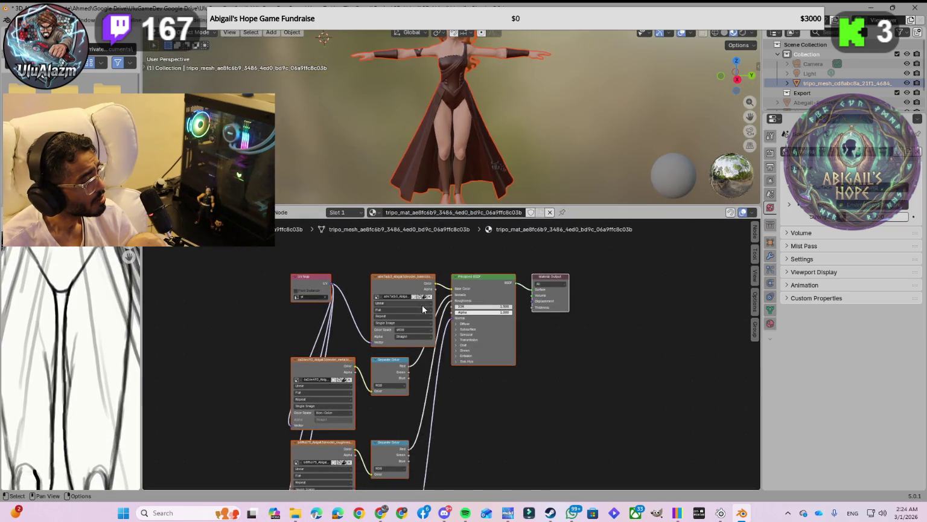
pyautogui.click(754, 256)
pyautogui.click(754, 235)
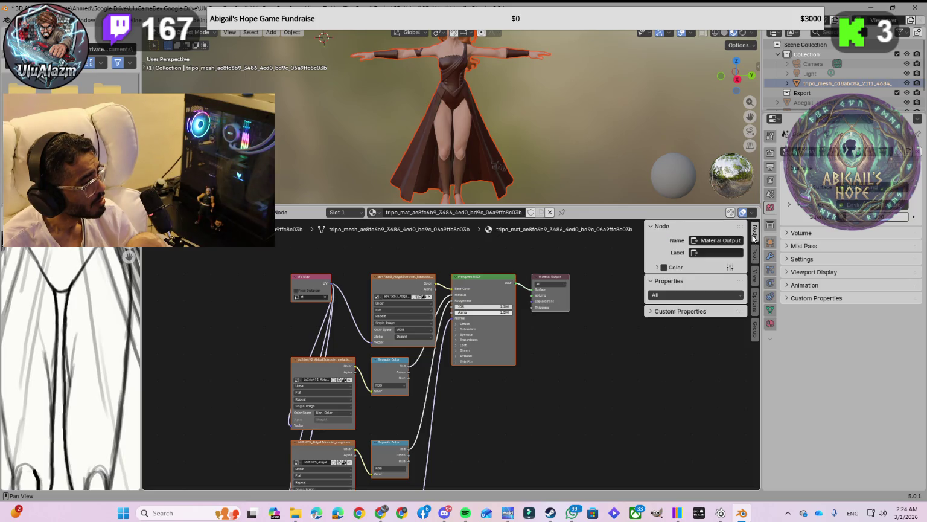
pyautogui.click(754, 301)
pyautogui.click(755, 328)
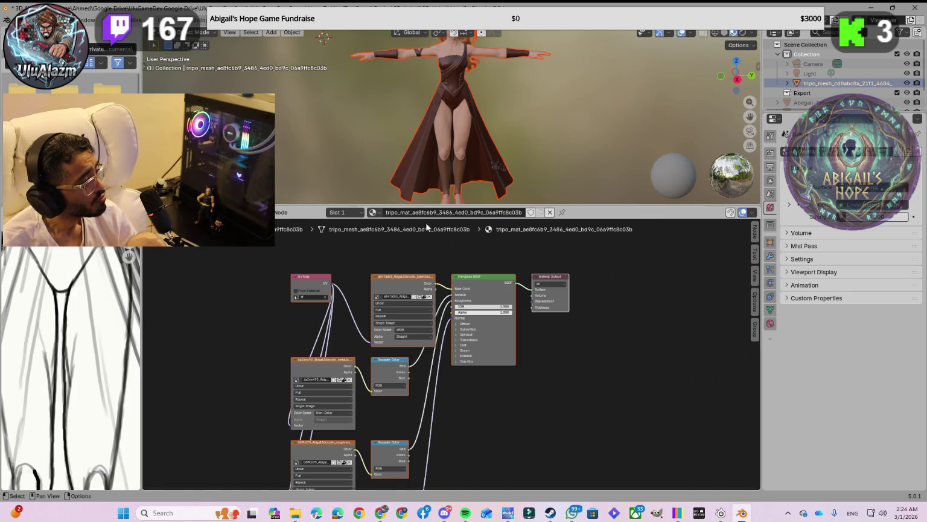
pyautogui.moveTo(440, 206); pyautogui.dragTo(440, 174)
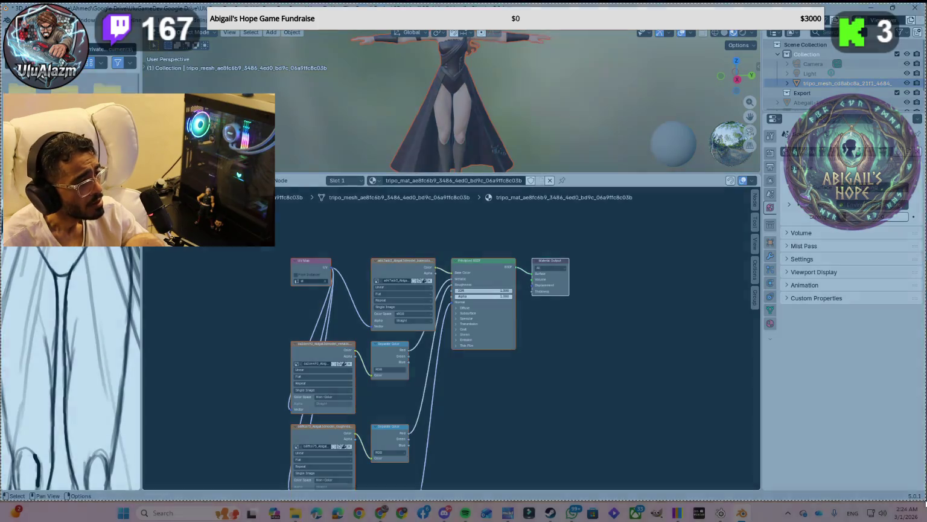
pyautogui.hotkey('alt', 'Tab')
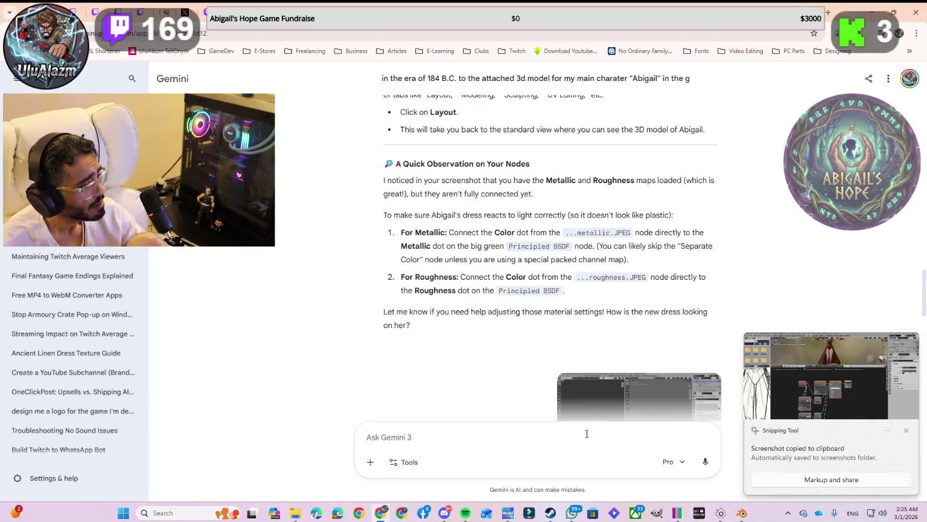
# Send Gemini the node screenshot with 'Still the texture didn't appear on Abigail's 3d model'.
pyautogui.hotkey('ctrl', 'v')
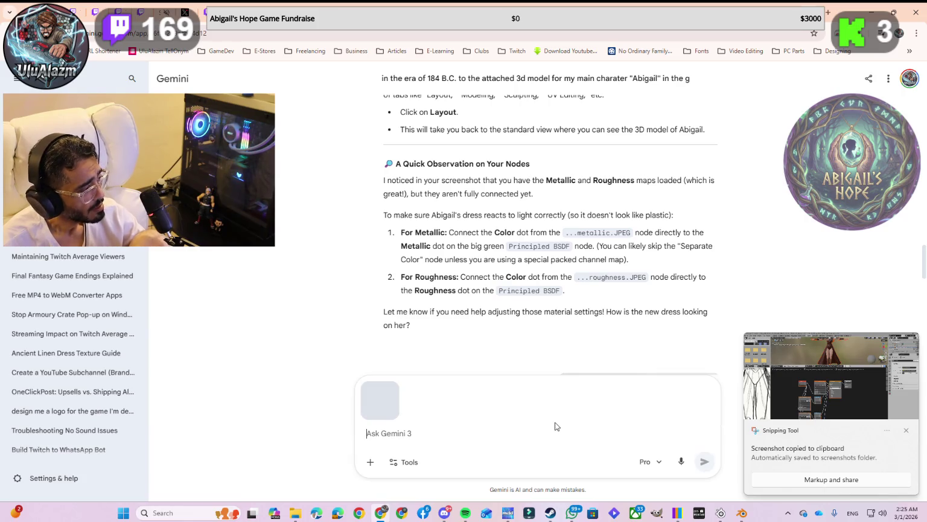
pyautogui.write('Still')
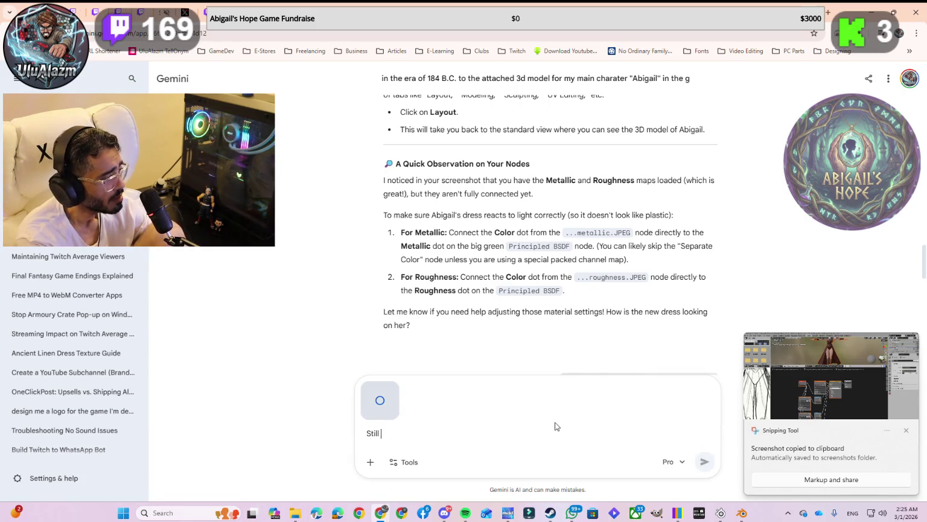
pyautogui.write(' the text')
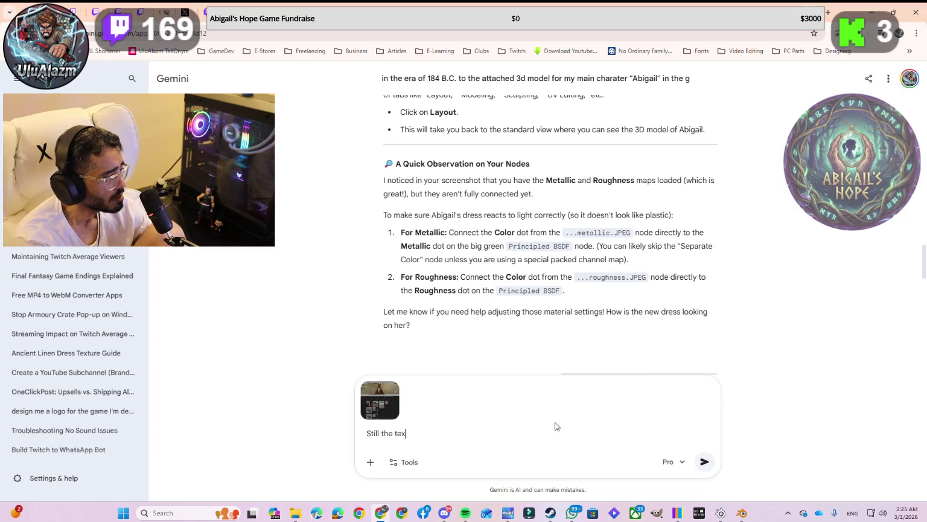
pyautogui.write('ure did')
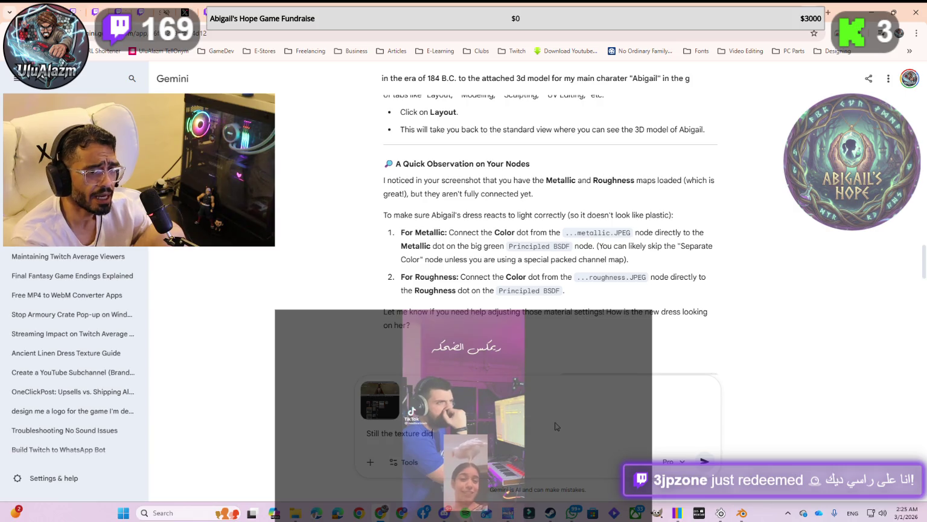
pyautogui.write("n't ")
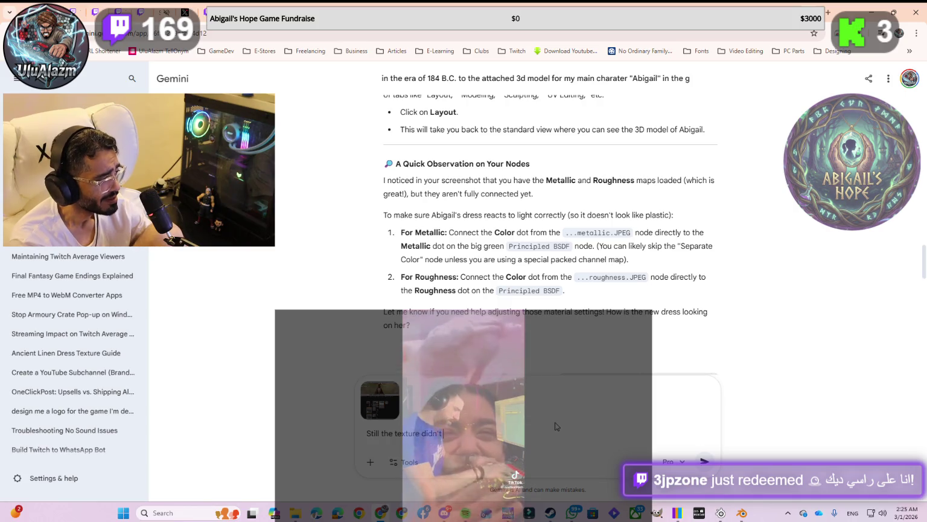
pyautogui.write('appear ')
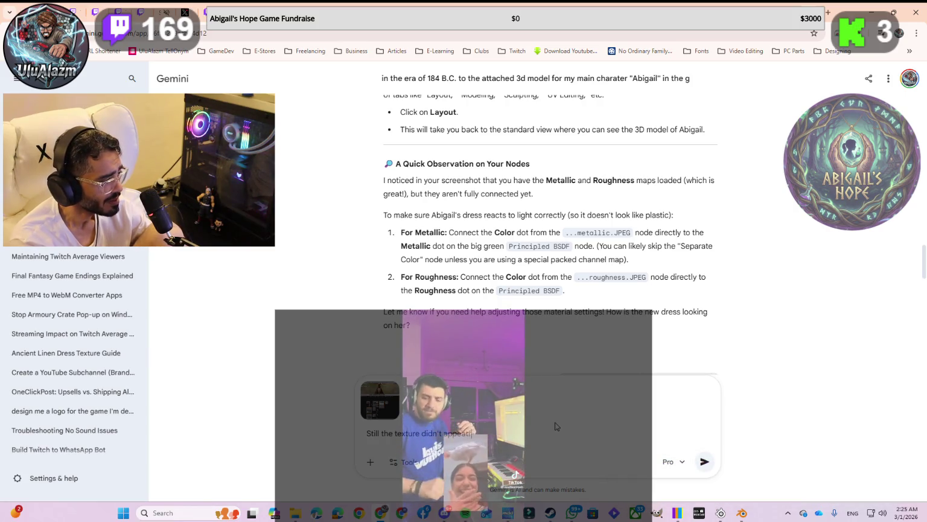
pyautogui.write('on ')
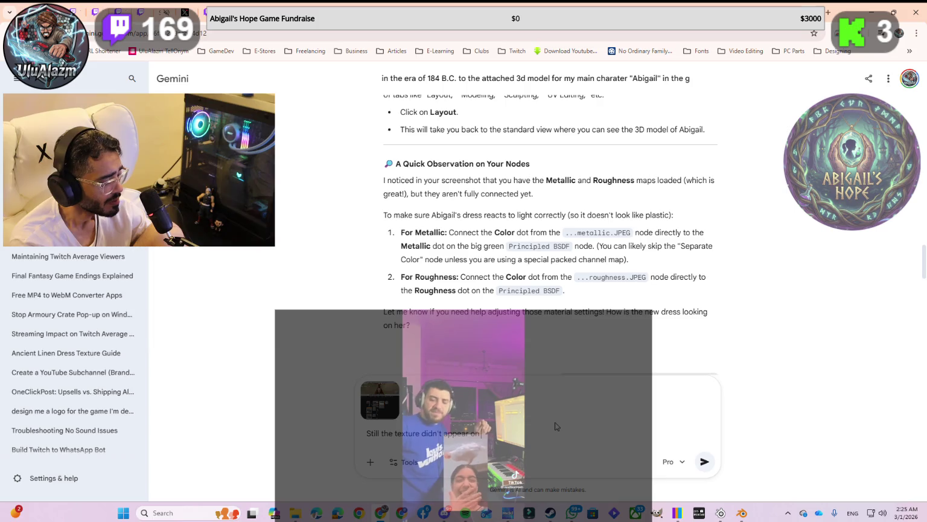
pyautogui.write('Abi')
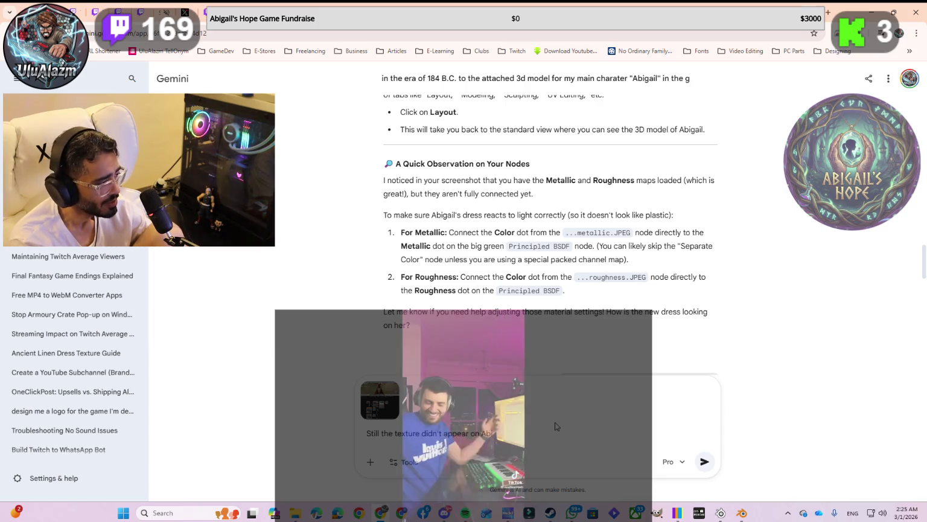
pyautogui.write("gail's")
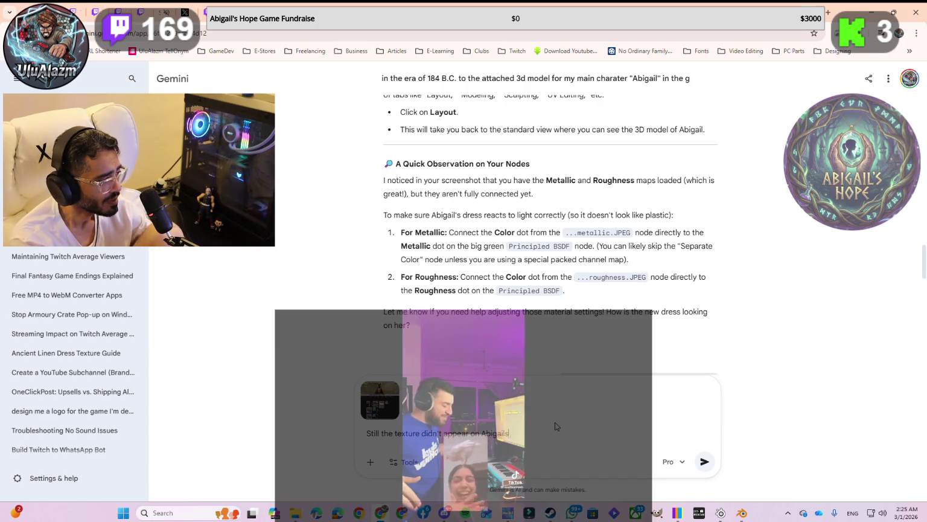
pyautogui.write(' 3d')
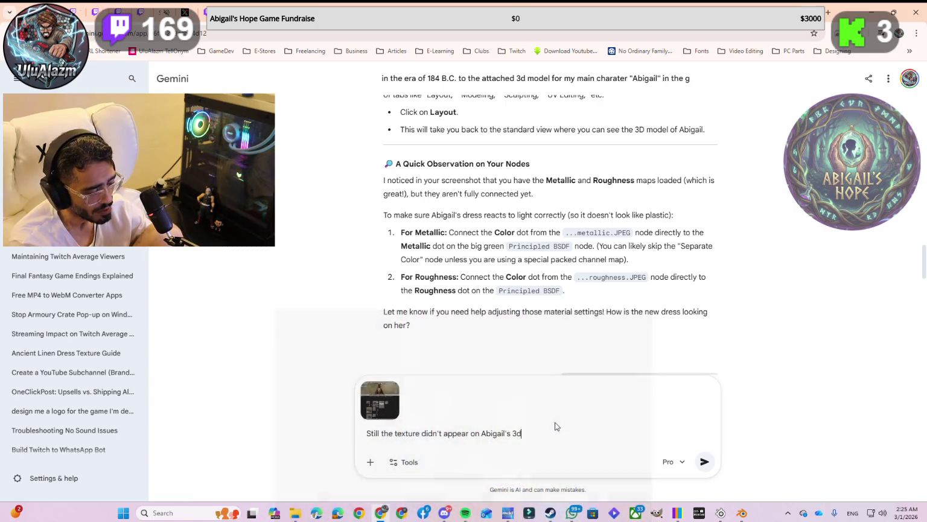
pyautogui.write(' model')
pyautogui.press('Return')
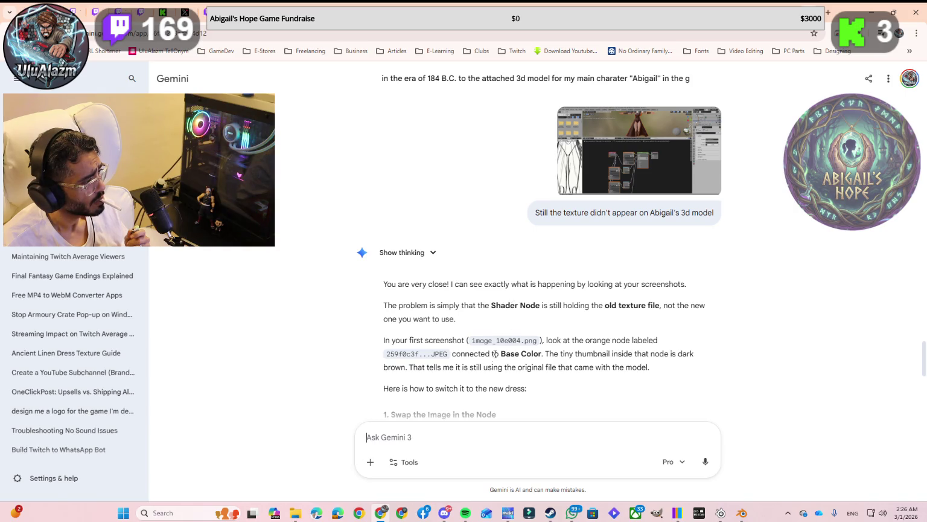
pyautogui.click(741, 512)
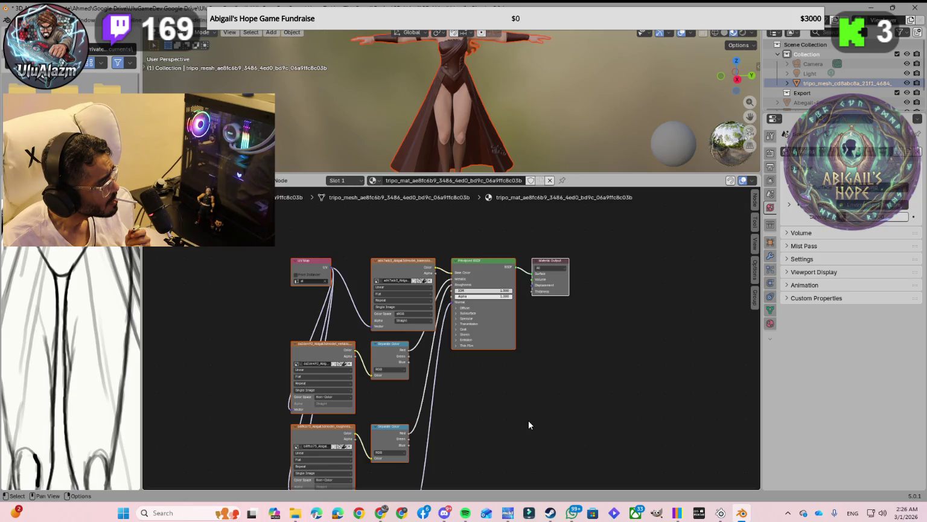
# Link the metallic and roughness maps directly to Metallic and Roughness, then save 3D Abigail.blend.
pyautogui.scroll(2, 384, 418)
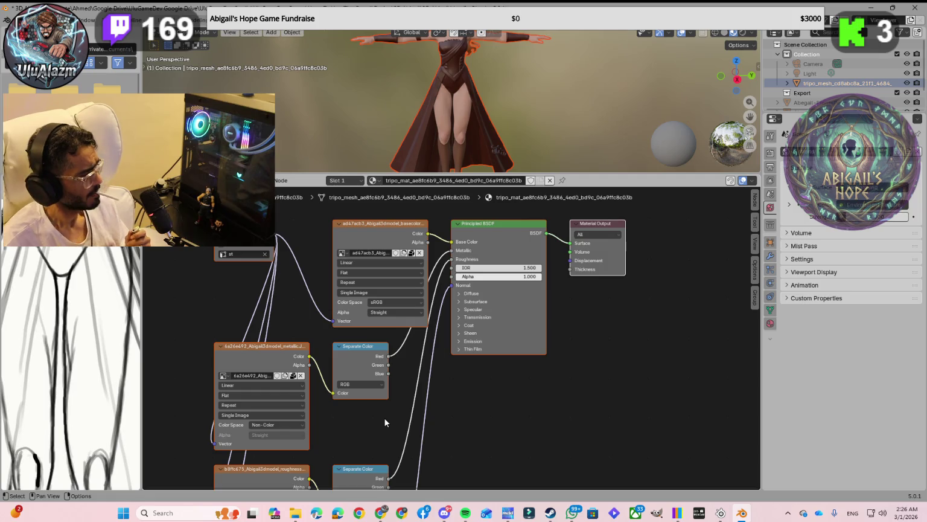
pyautogui.moveTo(333, 392); pyautogui.dragTo(449, 250)
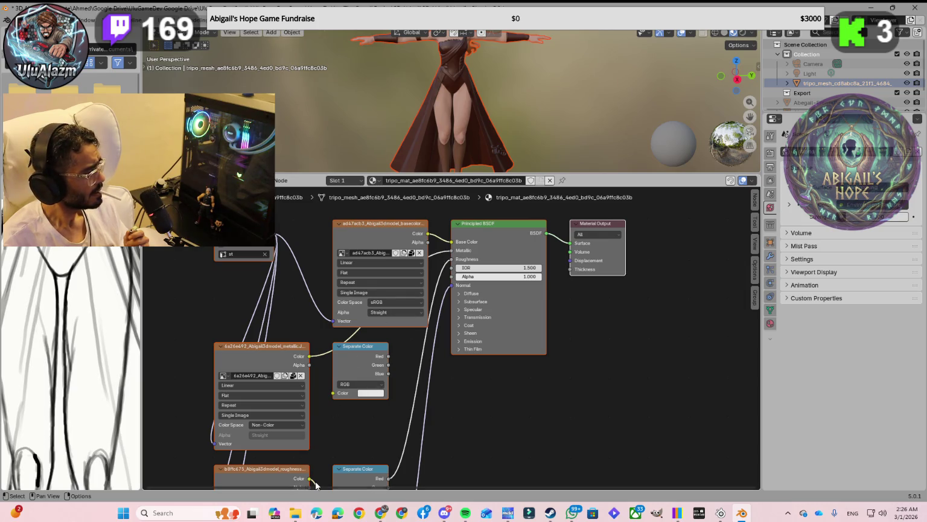
pyautogui.moveTo(309, 478)
pyautogui.mouseDown()
pyautogui.moveTo(338, 462)
pyautogui.moveTo(449, 265)
pyautogui.mouseUp()
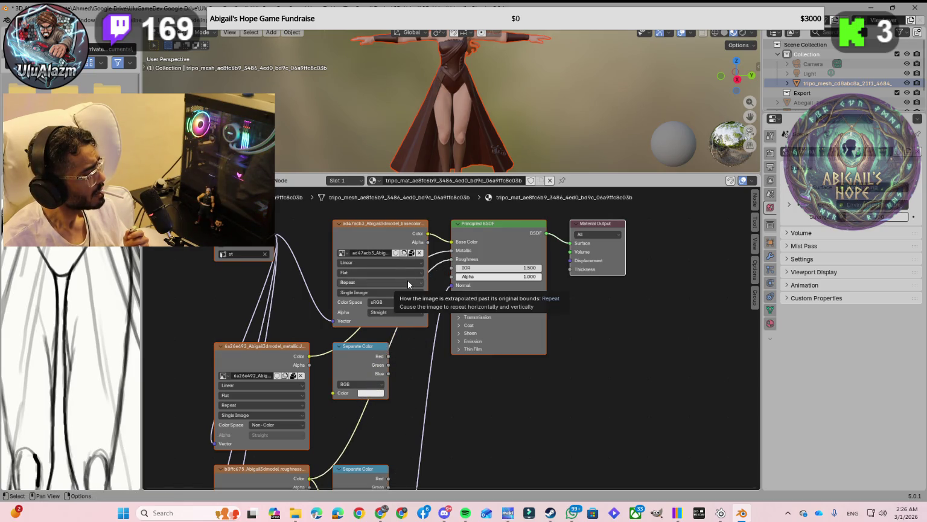
pyautogui.scroll(-1, 339, 431)
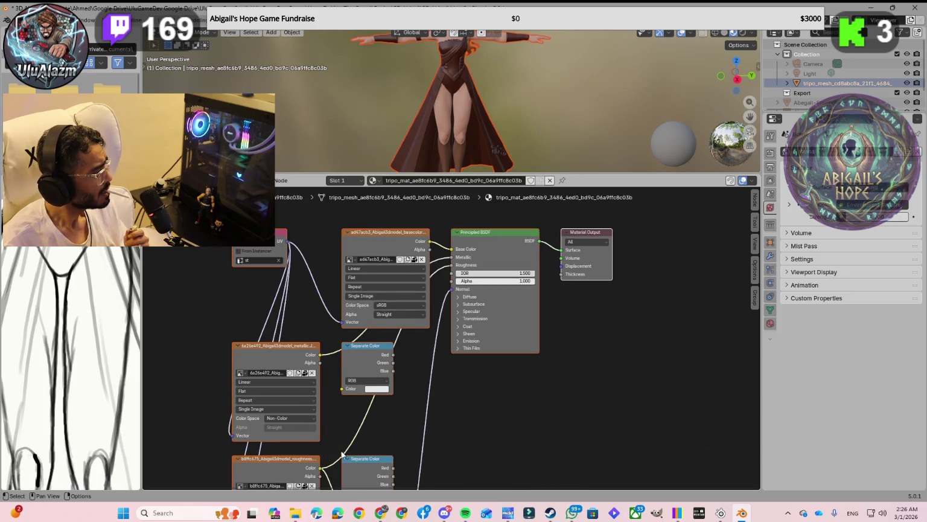
pyautogui.scroll(-1, 340, 431)
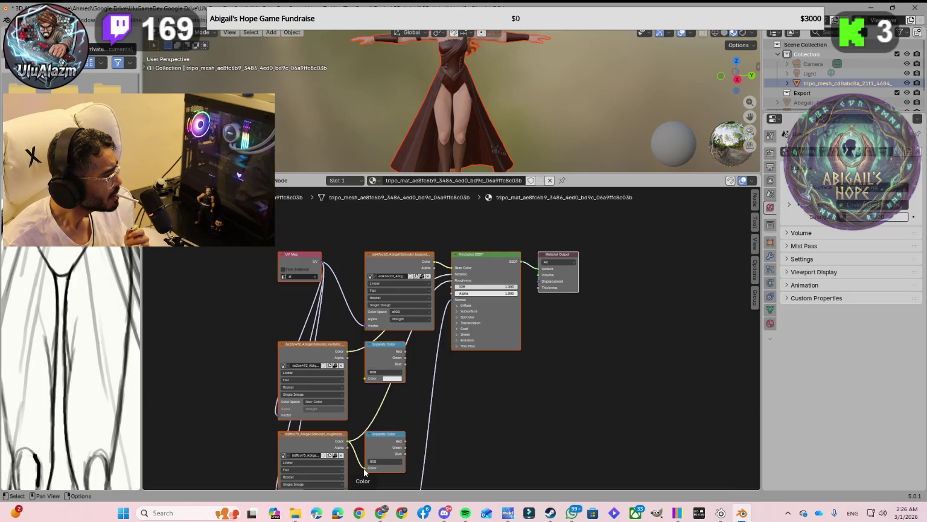
pyautogui.moveTo(364, 472); pyautogui.dragTo(452, 285)
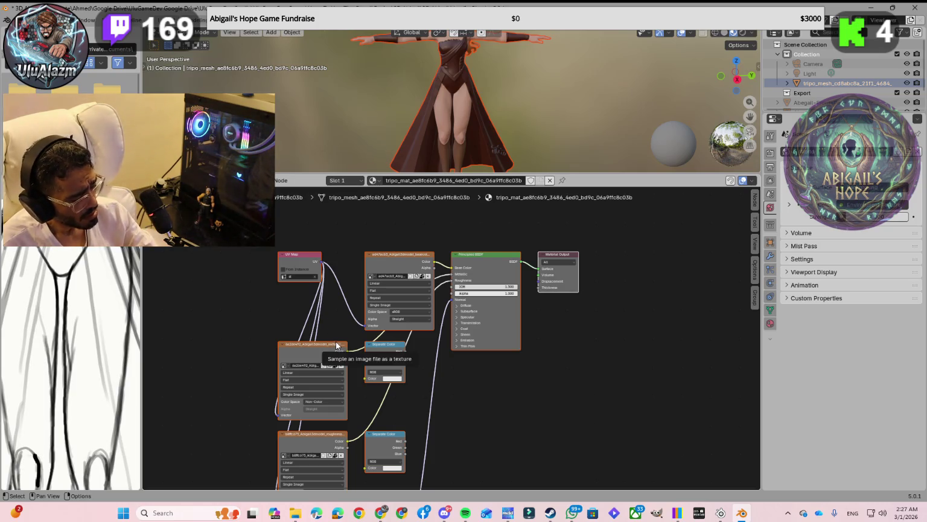
pyautogui.hotkey('ctrl', 's')
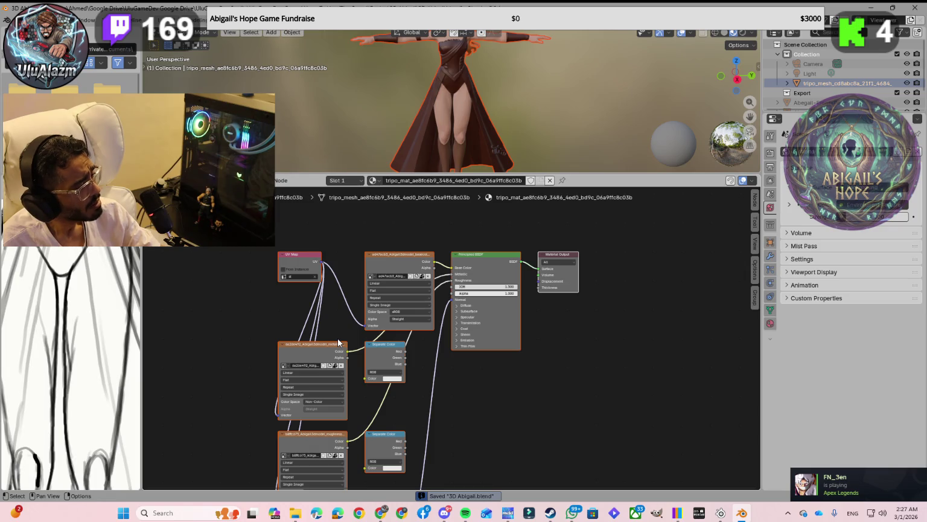
pyautogui.hotkey('alt', 'Tab')
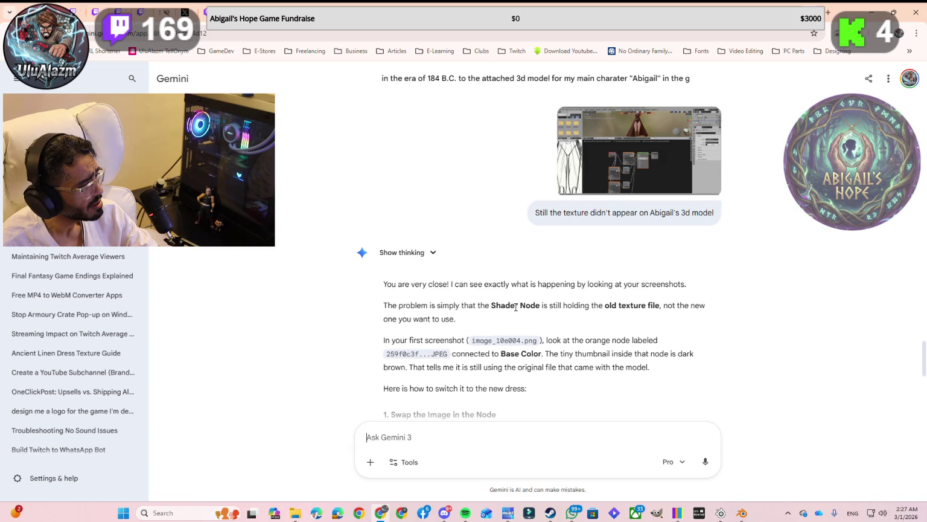
# Scroll through Gemini's Base Color image-swap steps, then return to Blender's node editor.
pyautogui.scroll(-2, 511, 378)
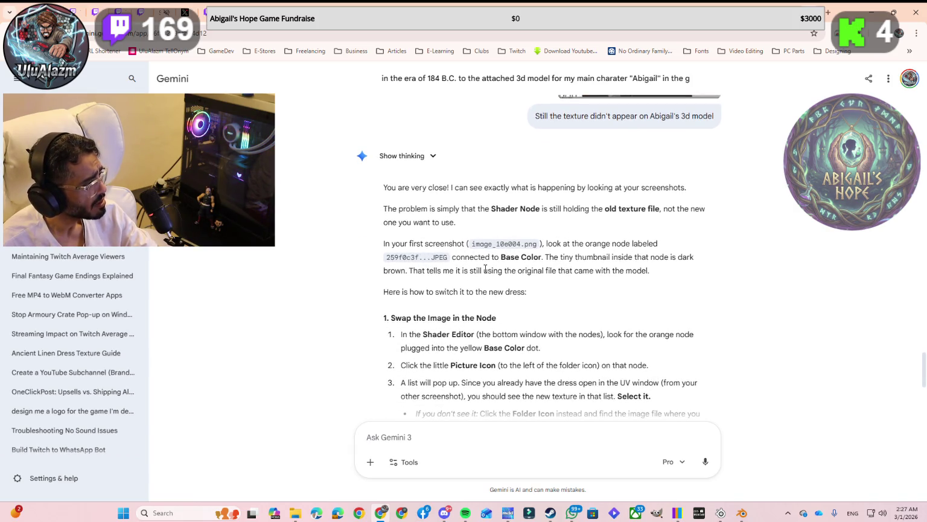
pyautogui.scroll(-1, 418, 335)
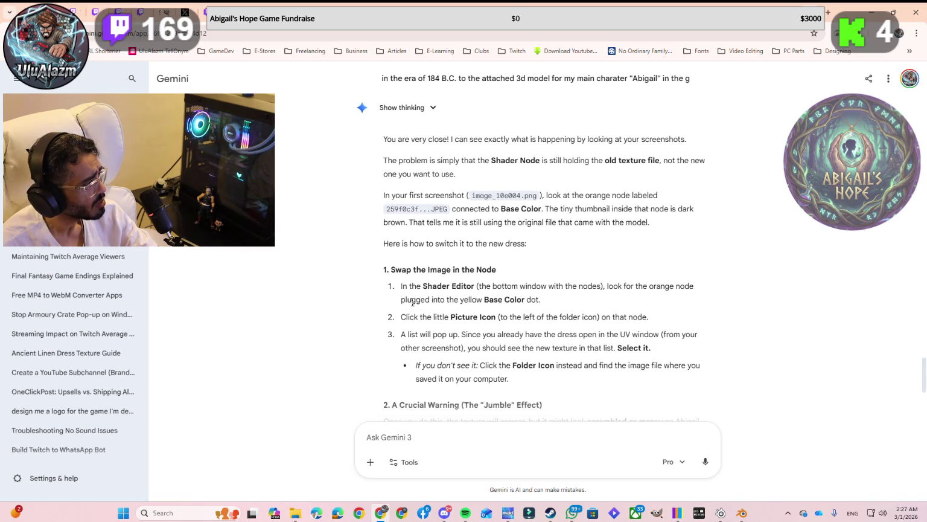
pyautogui.scroll(-1, 423, 244)
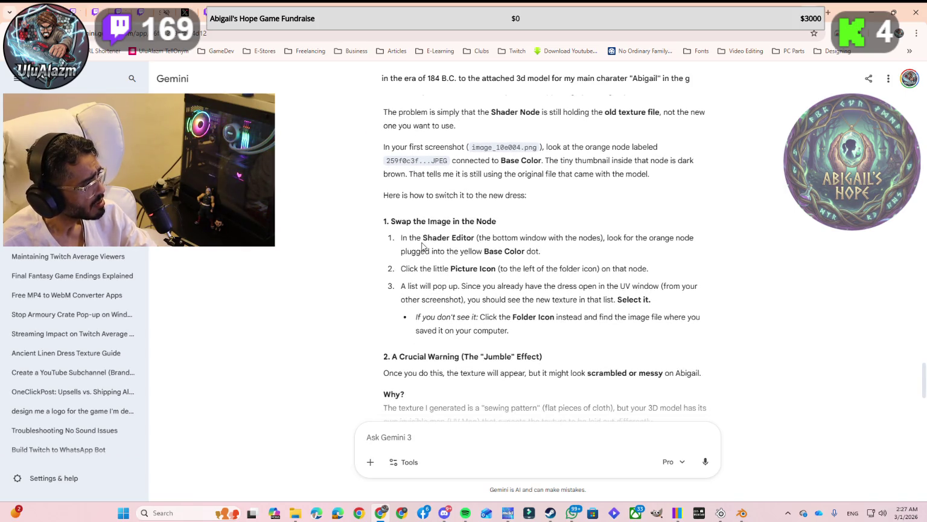
pyautogui.hotkey('alt', 'Tab')
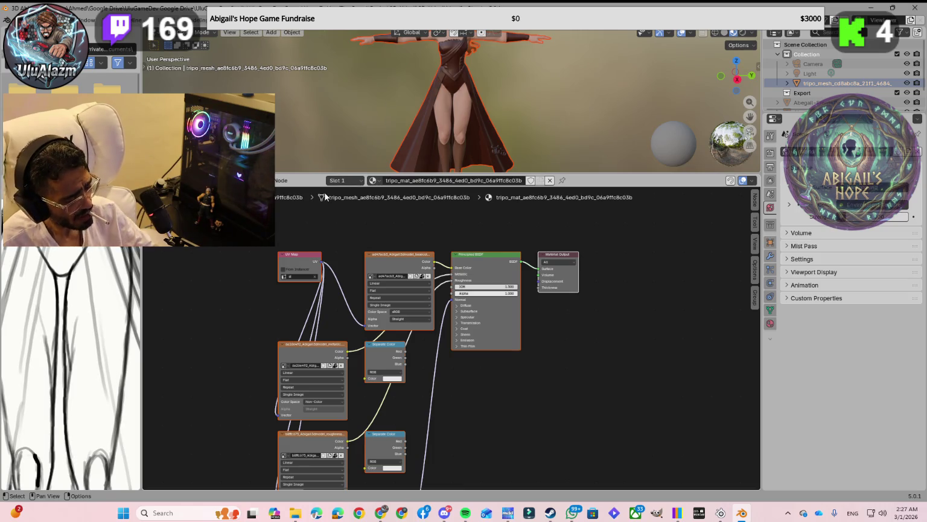
# Undo two node link changes, restoring the metallic texture's link to Separate Color.
pyautogui.hotkey('ctrl', 'z')
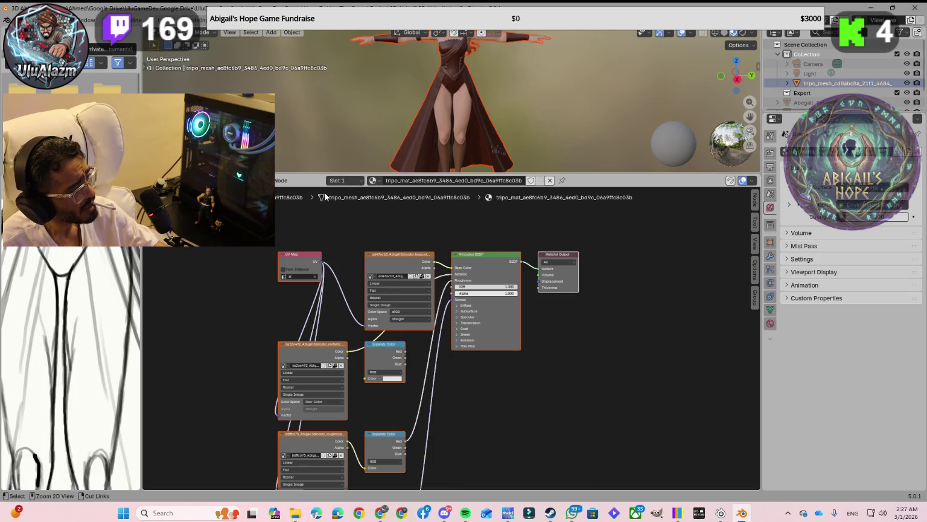
pyautogui.hotkey('ctrl', 'z')
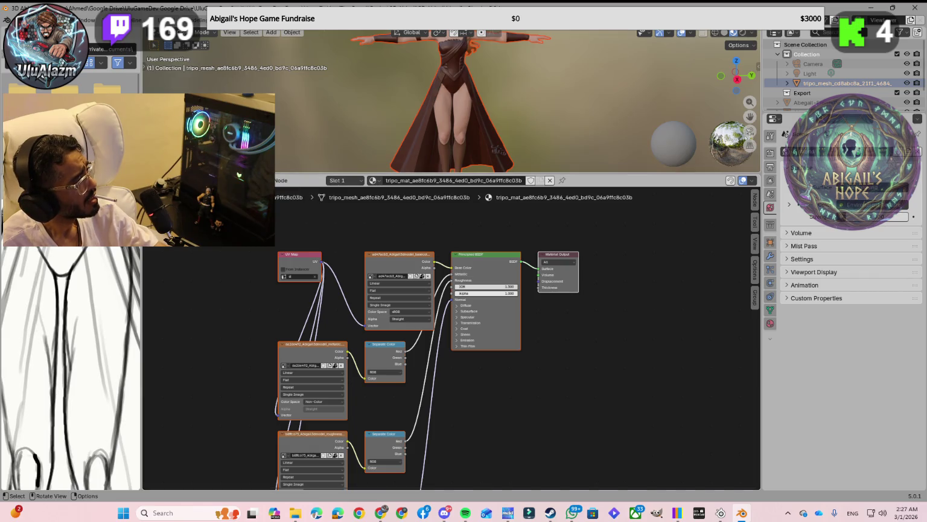
pyautogui.hotkey('alt', 'Tab')
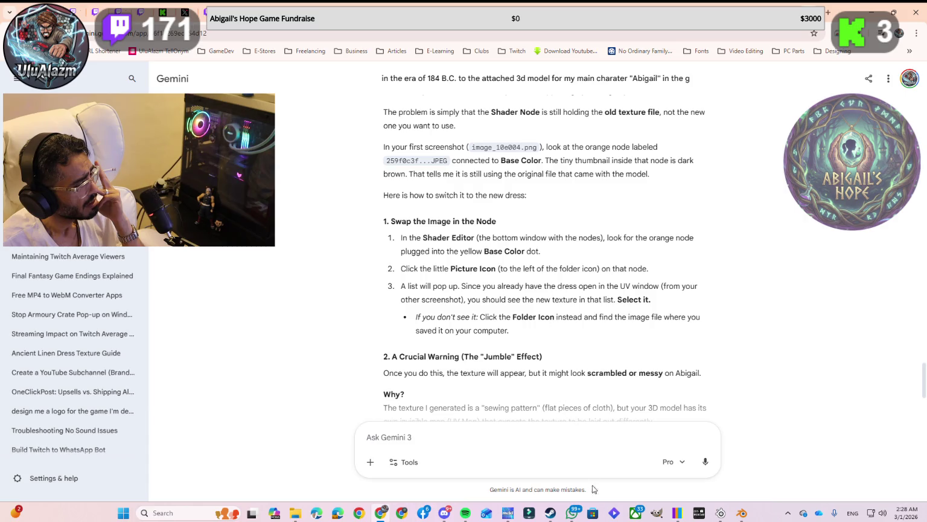
# Bring Blender's shader node editor back in front of Gemini from the taskbar.
pyautogui.click(742, 513)
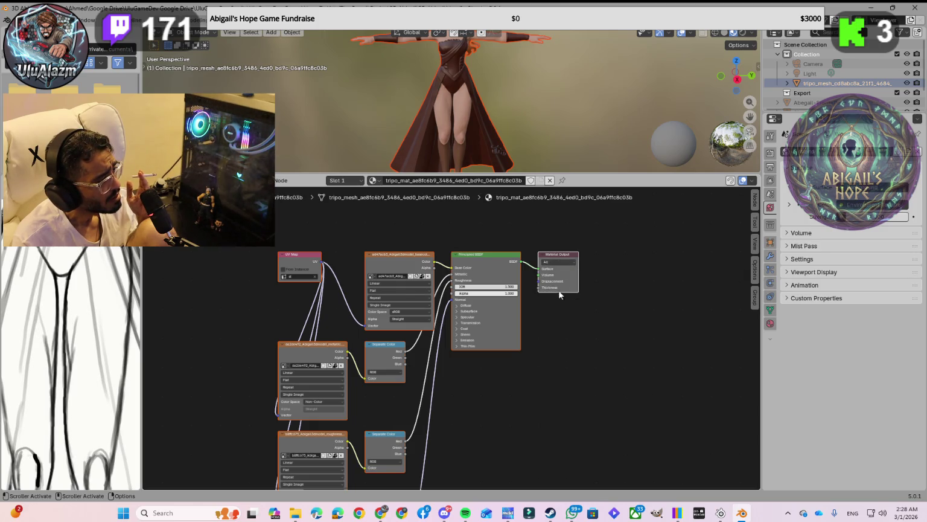
pyautogui.click(565, 264)
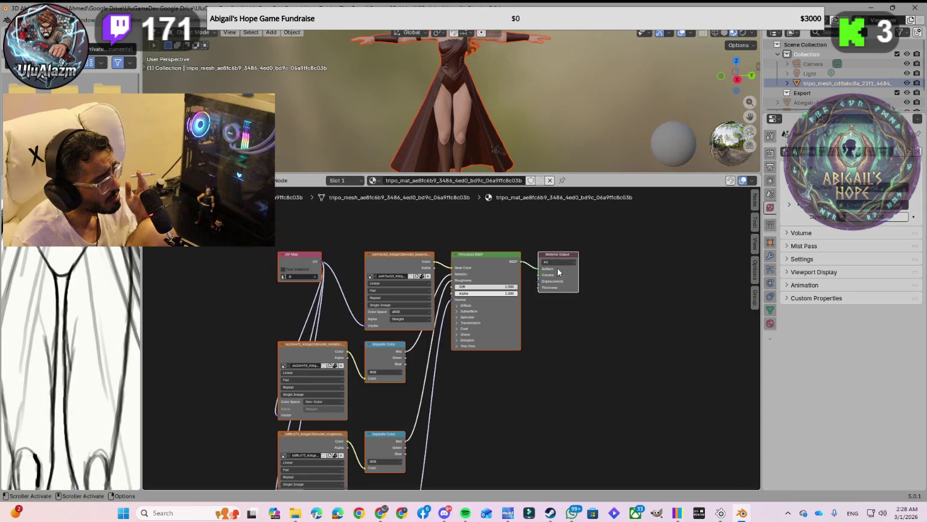
pyautogui.scroll(1, 553, 293)
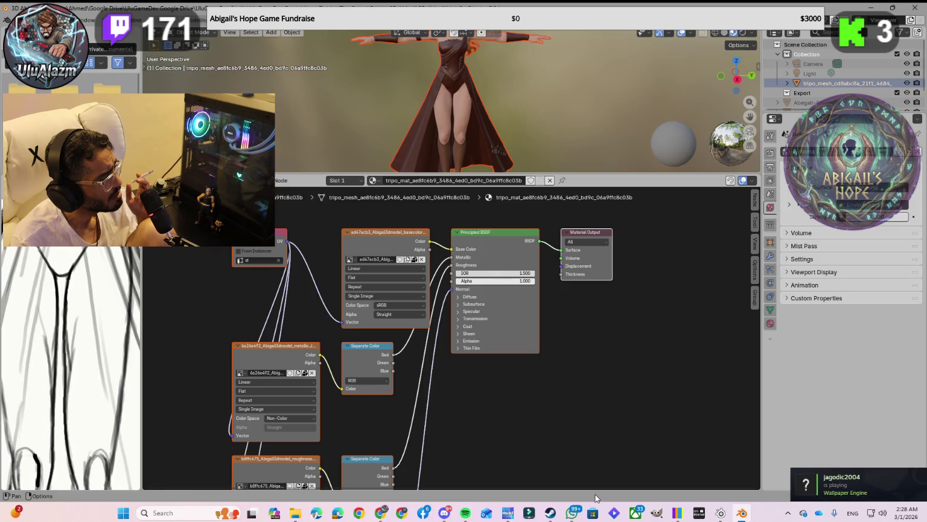
pyautogui.click(743, 513)
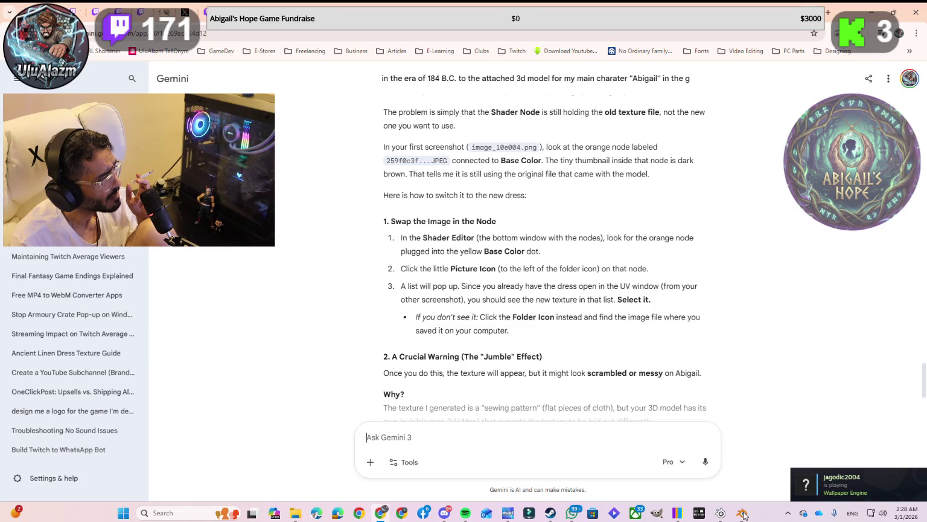
pyautogui.click(743, 513)
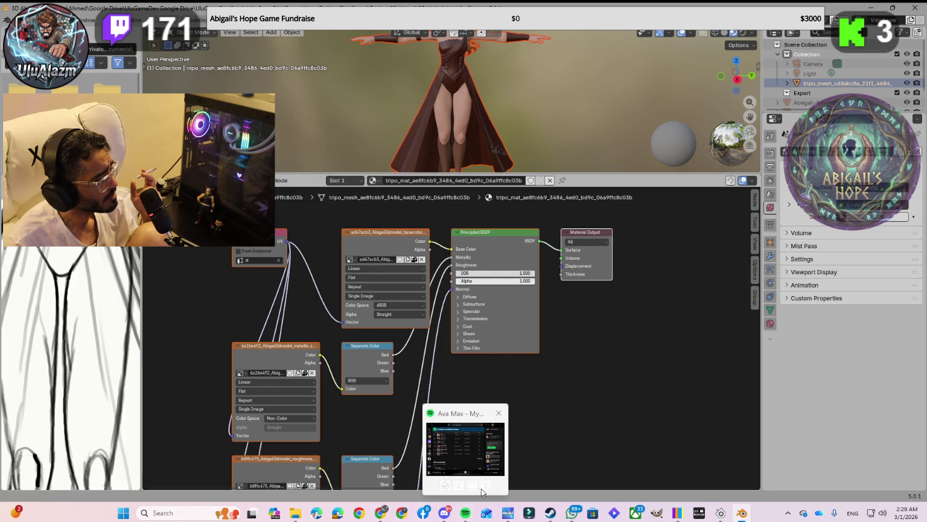
pyautogui.moveTo(464, 513)
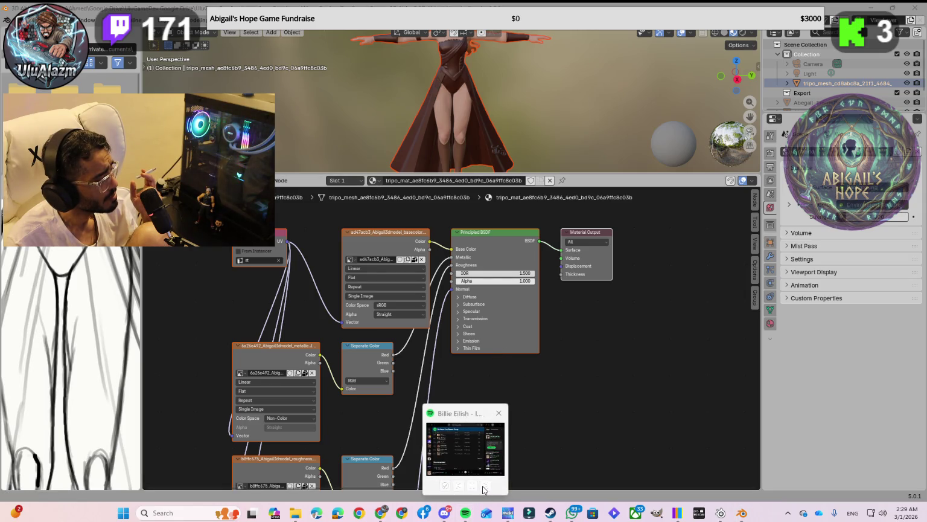
pyautogui.click(483, 487)
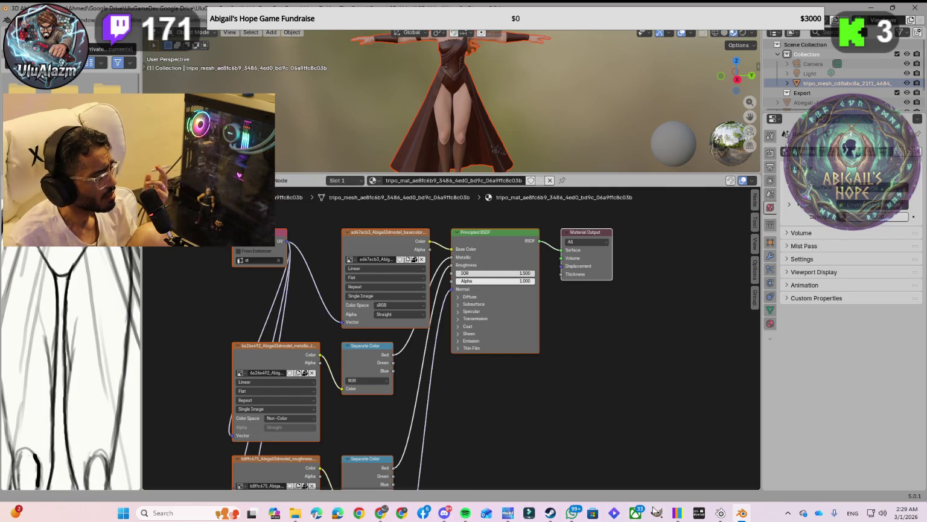
pyautogui.hotkey('alt', 'Tab')
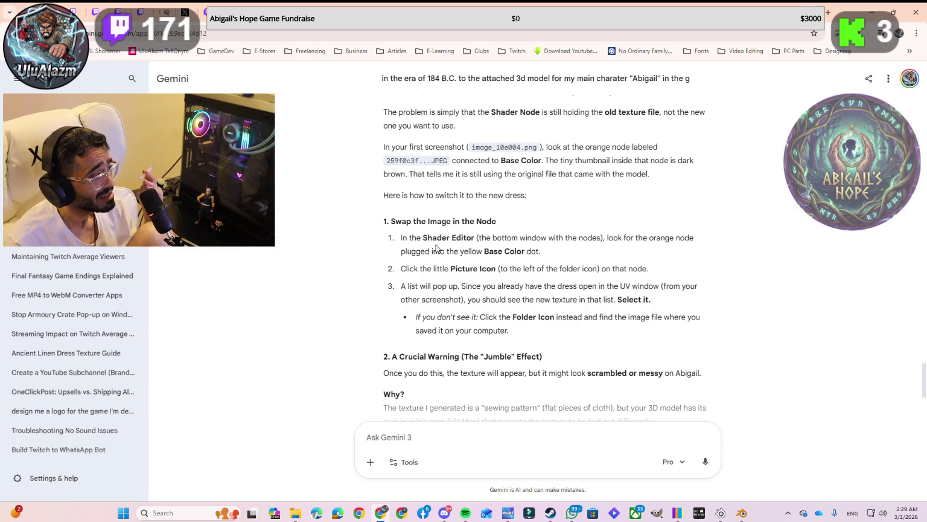
pyautogui.moveTo(742, 513)
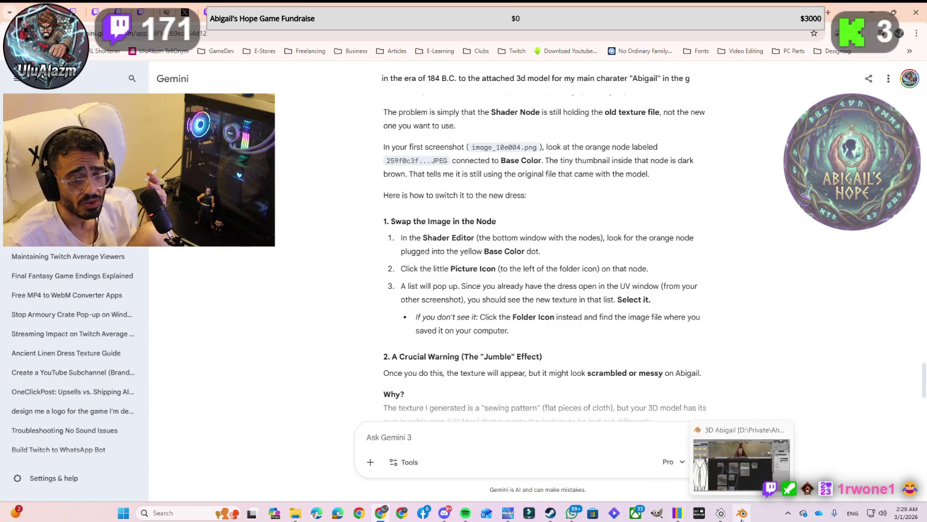
pyautogui.click(741, 462)
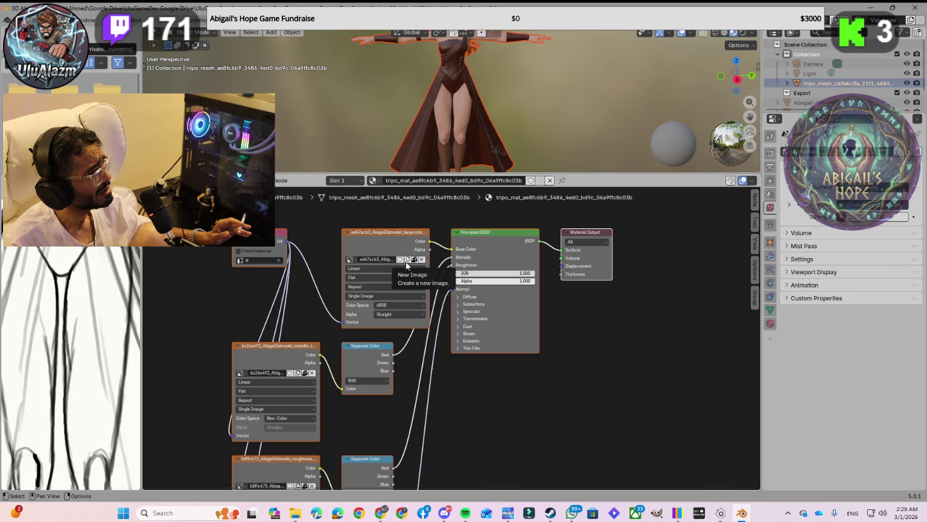
# Expand the character mesh and its data in the Outliner, toggling its visibility off and on.
pyautogui.click(787, 83)
pyautogui.click(796, 93)
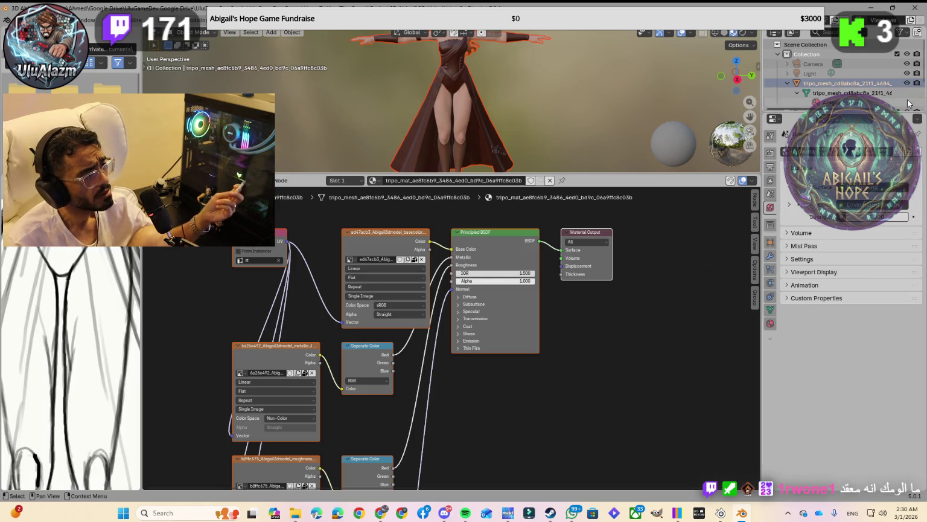
pyautogui.click(907, 85)
pyautogui.click(907, 85)
pyautogui.scroll(-3, 898, 91)
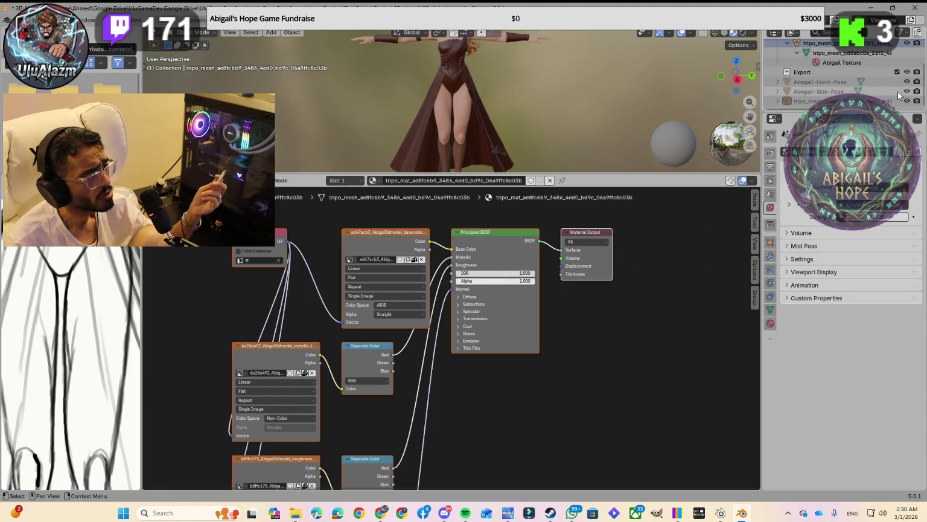
# Expand the Export collection's mesh to its material and select that mesh.
pyautogui.click(776, 101)
pyautogui.scroll(-1, 804, 93)
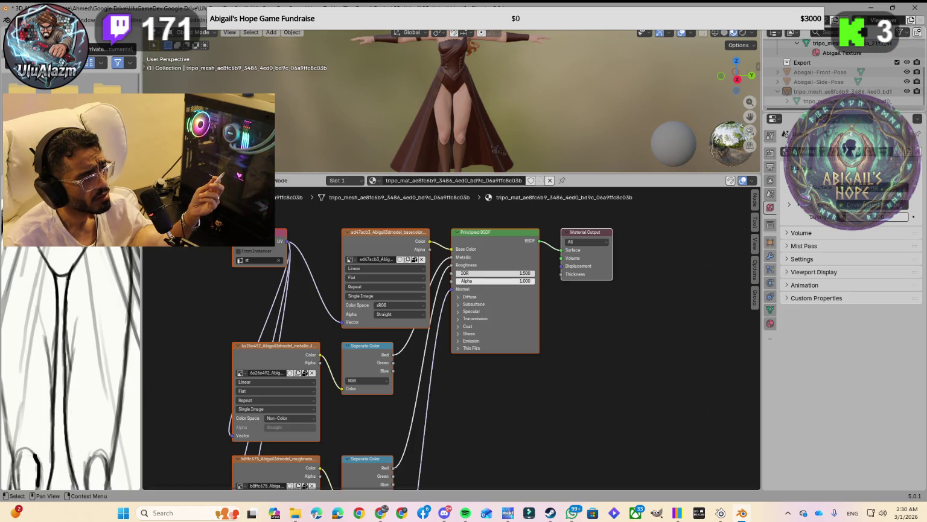
pyautogui.click(790, 101)
pyautogui.scroll(-1, 791, 101)
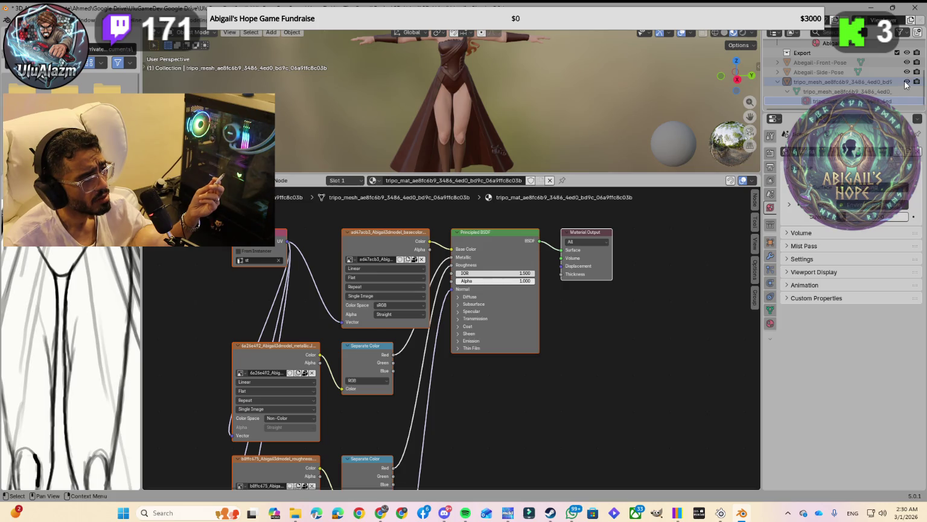
pyautogui.scroll(-5, 523, 96)
pyautogui.scroll(-3, 522, 100)
pyautogui.scroll(1, 522, 105)
pyautogui.scroll(1, 523, 106)
pyautogui.scroll(3, 522, 105)
pyautogui.scroll(4, 522, 106)
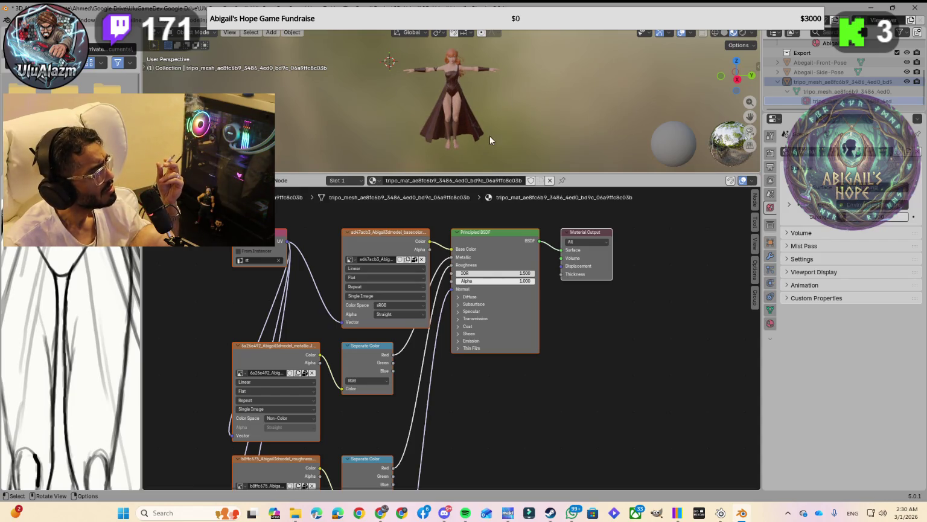
pyautogui.scroll(5, 833, 84)
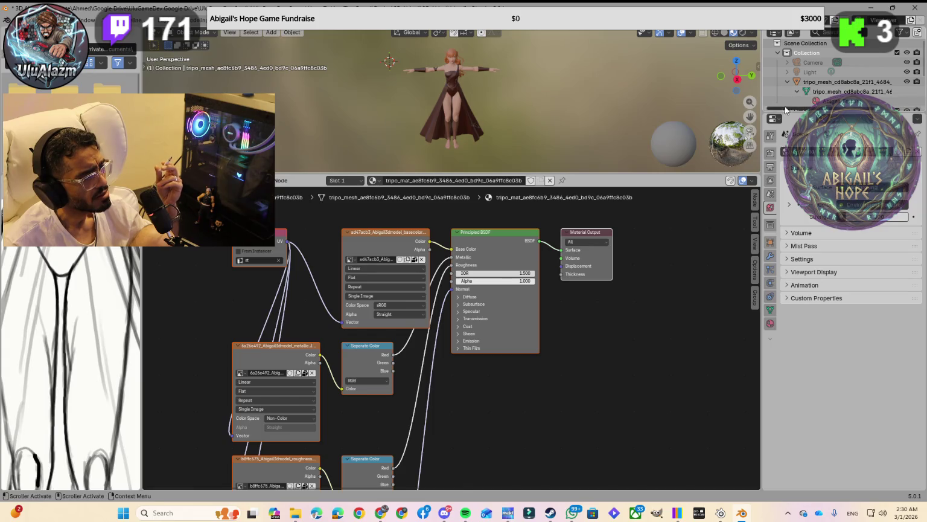
pyautogui.click(815, 101)
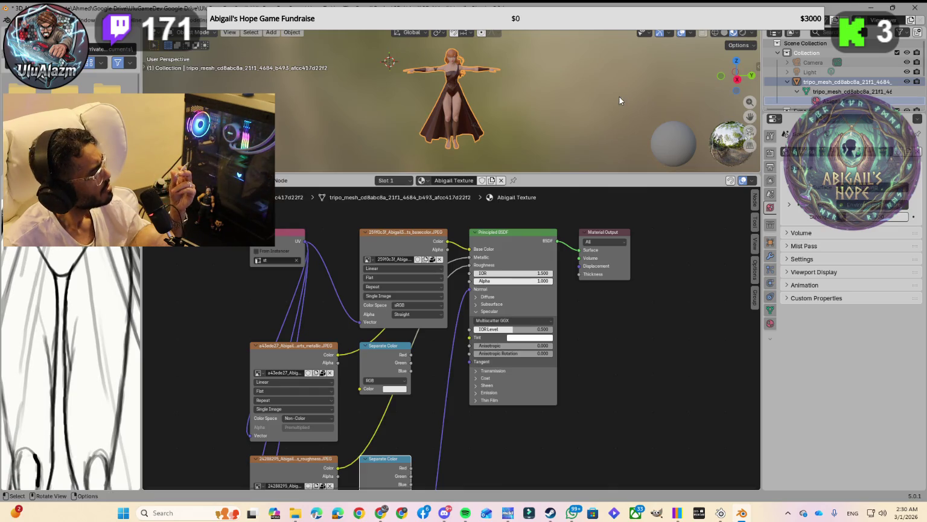
# Turn off Fake User on Abigail Texture and duplicate it as Abigail Texture.001.
pyautogui.click(458, 180)
pyautogui.press('Return')
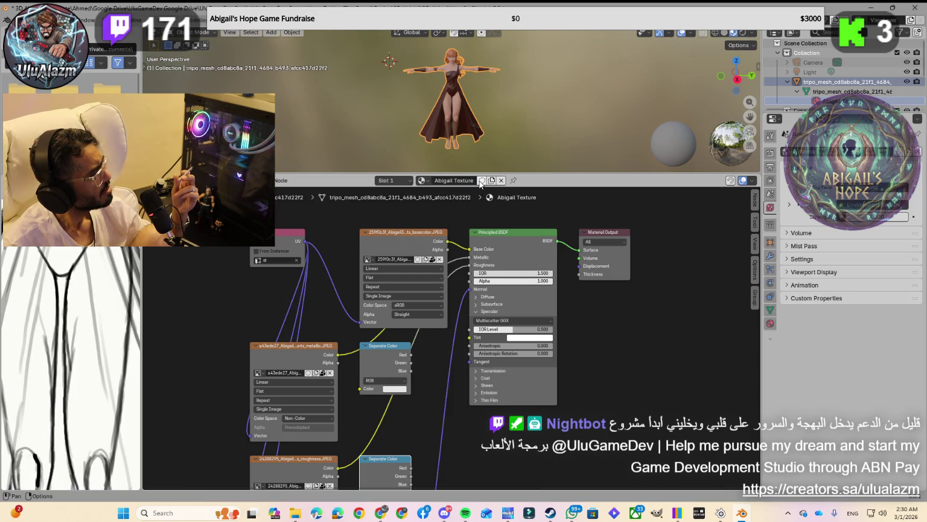
pyautogui.click(481, 181)
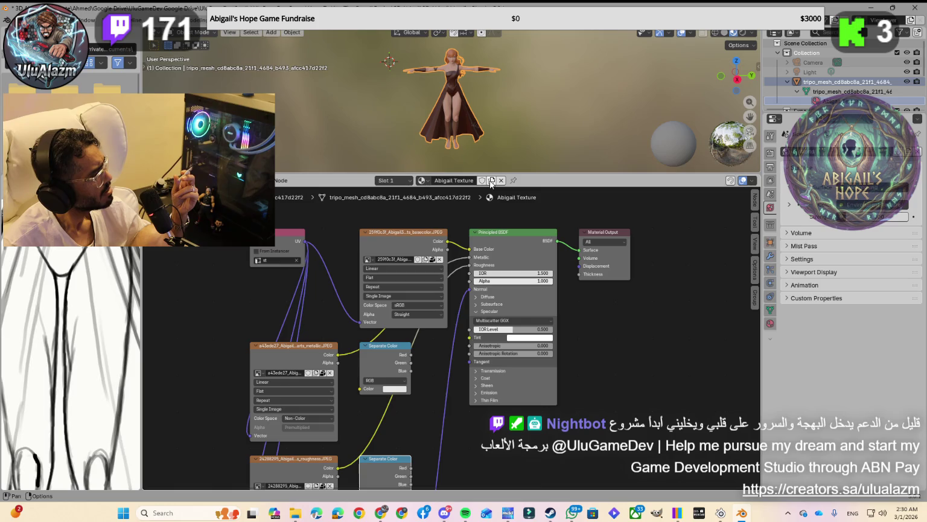
pyautogui.click(491, 181)
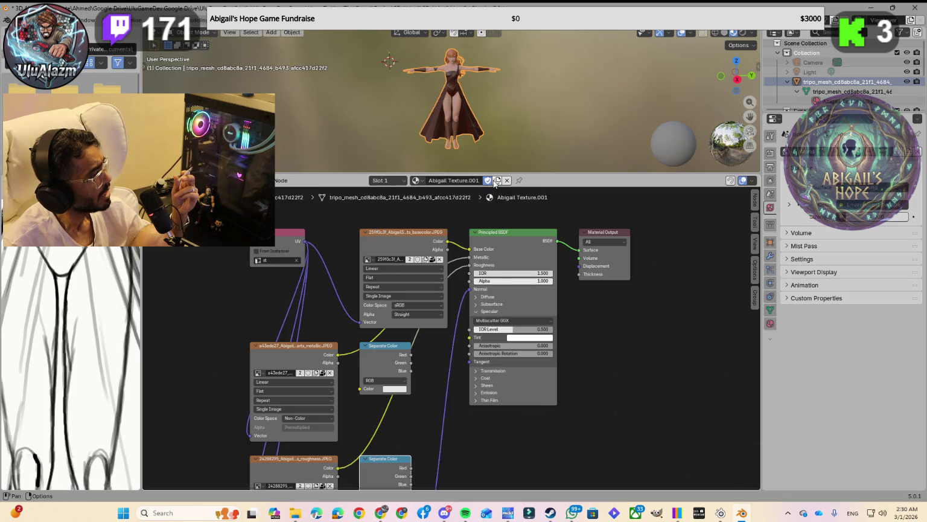
# Switch the mesh through tripo_mat and Abigail Texture.001, ending on Abigail Texture.
pyautogui.click(415, 181)
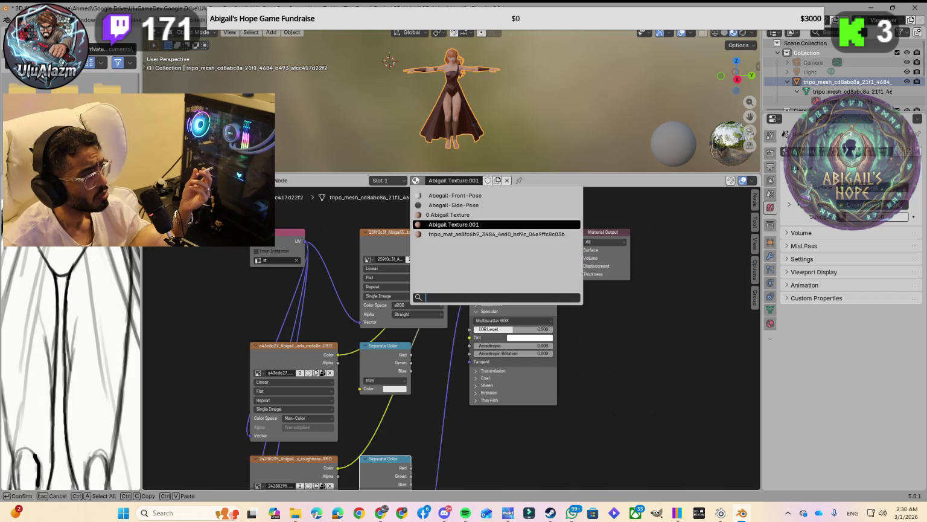
pyautogui.click(429, 234)
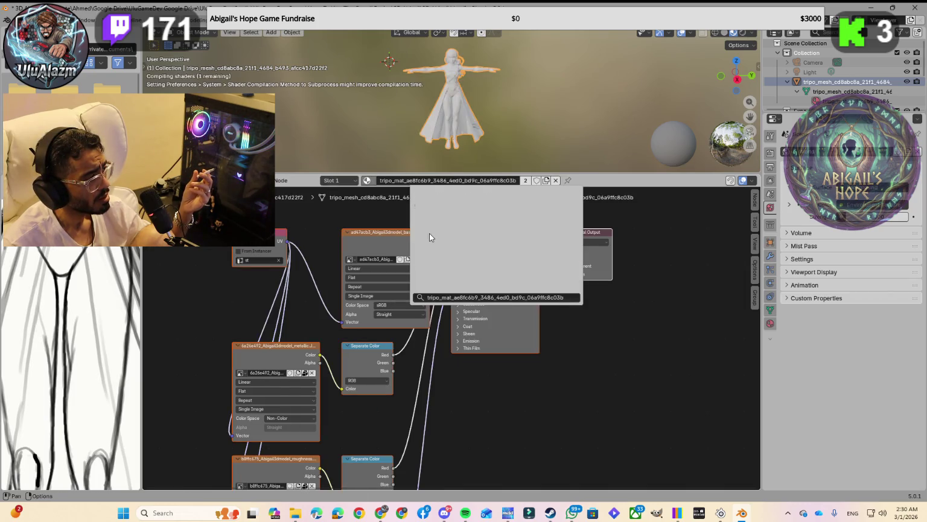
pyautogui.click(368, 180)
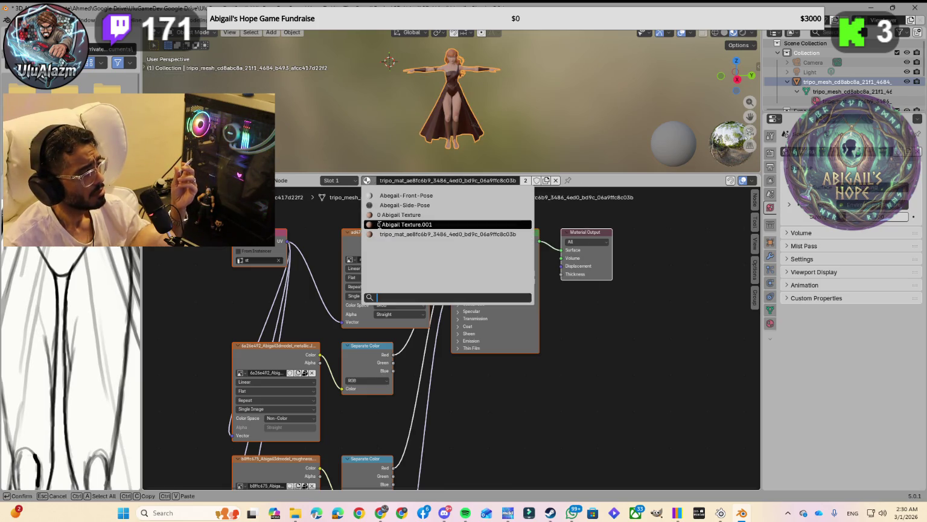
pyautogui.click(384, 225)
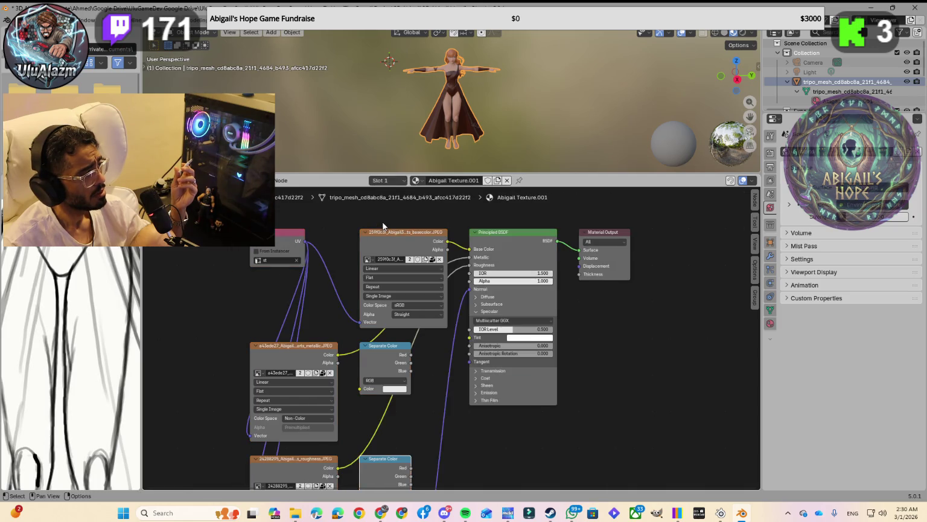
pyautogui.click(415, 180)
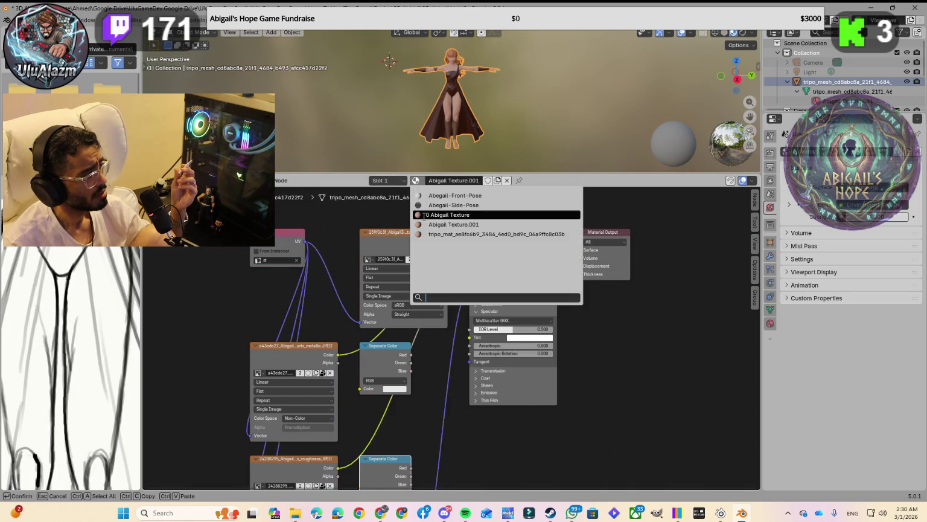
pyautogui.click(424, 215)
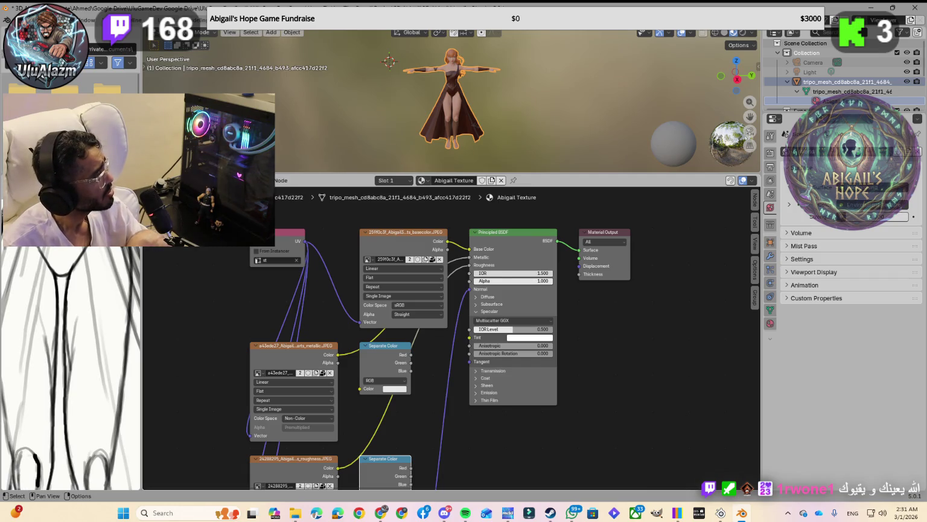
# Read Gemini's dress-texture swap advice, then come back to Blender's shading view.
pyautogui.hotkey('alt', 'Tab')
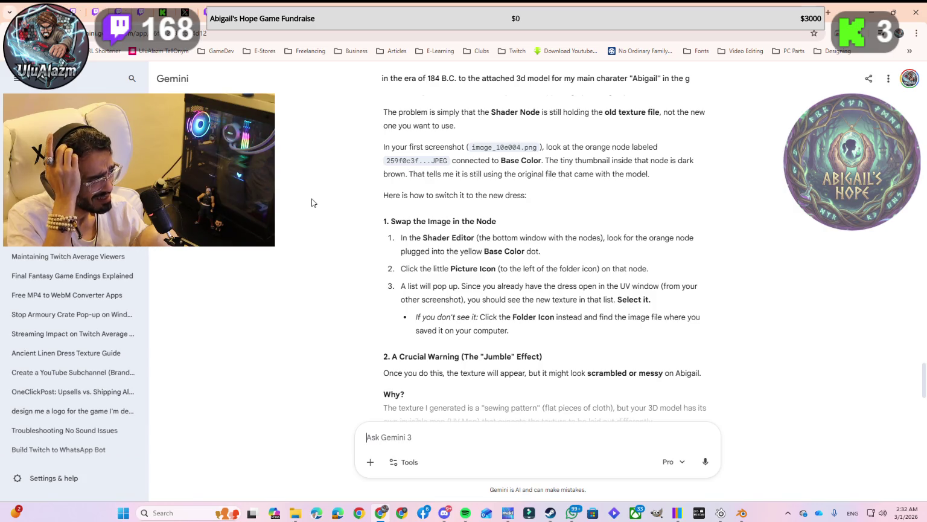
pyautogui.hotkey('alt', 'Tab')
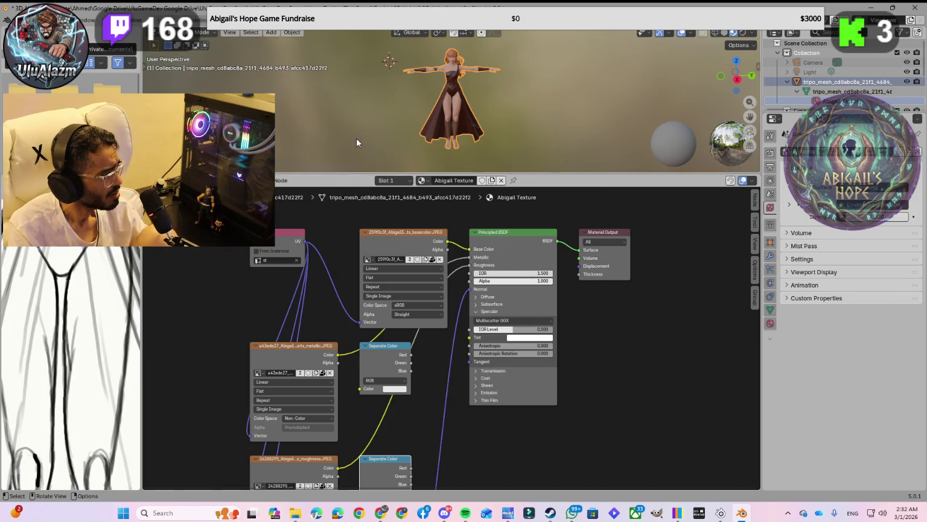
# Zoom the node graph, check Gemini, and display the bottom Image Texture node's lavender image.
pyautogui.scroll(-3, 358, 349)
pyautogui.scroll(-1, 359, 352)
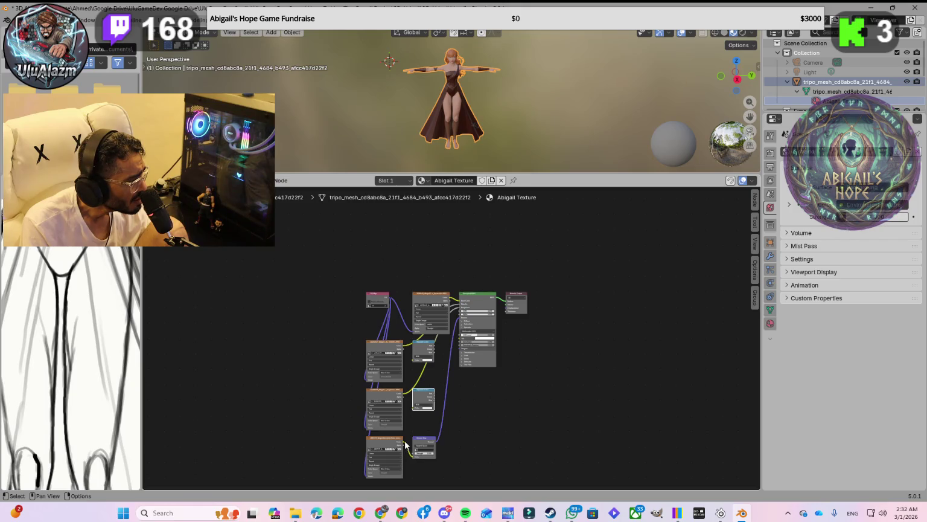
pyautogui.scroll(1, 403, 446)
pyautogui.scroll(1, 394, 455)
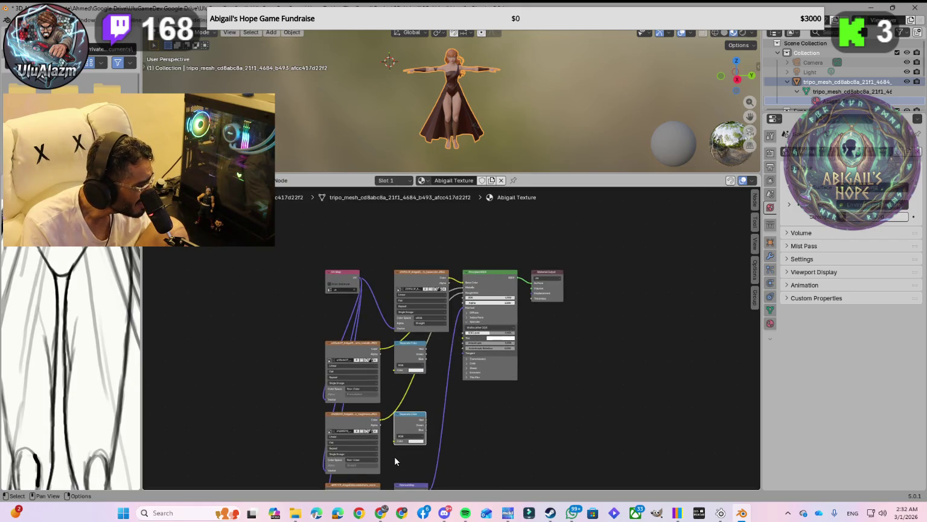
pyautogui.scroll(-2, 388, 466)
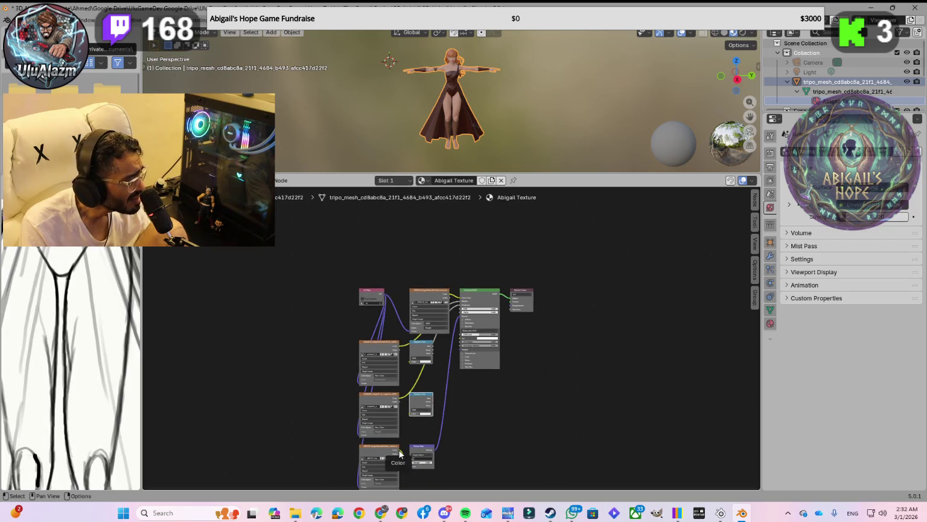
pyautogui.hotkey('alt', 'Tab')
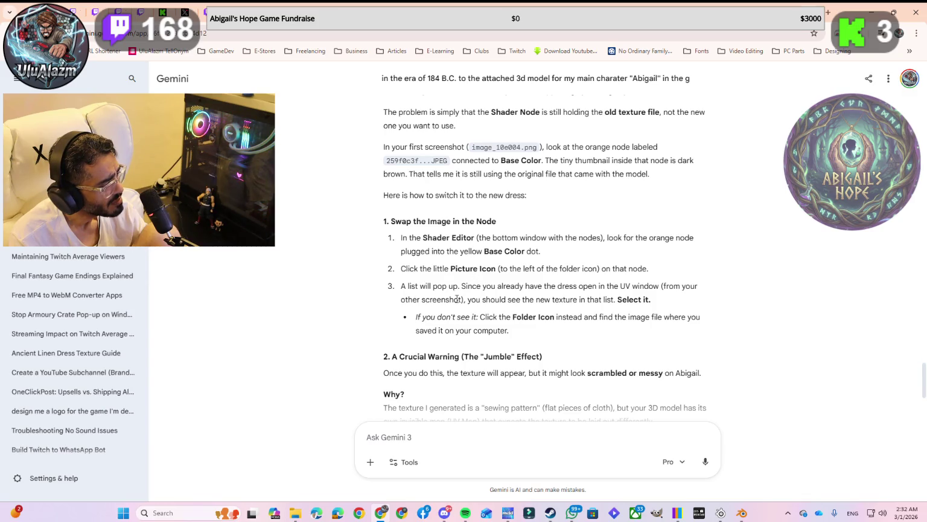
pyautogui.hotkey('alt', 'Tab')
pyautogui.click(367, 459)
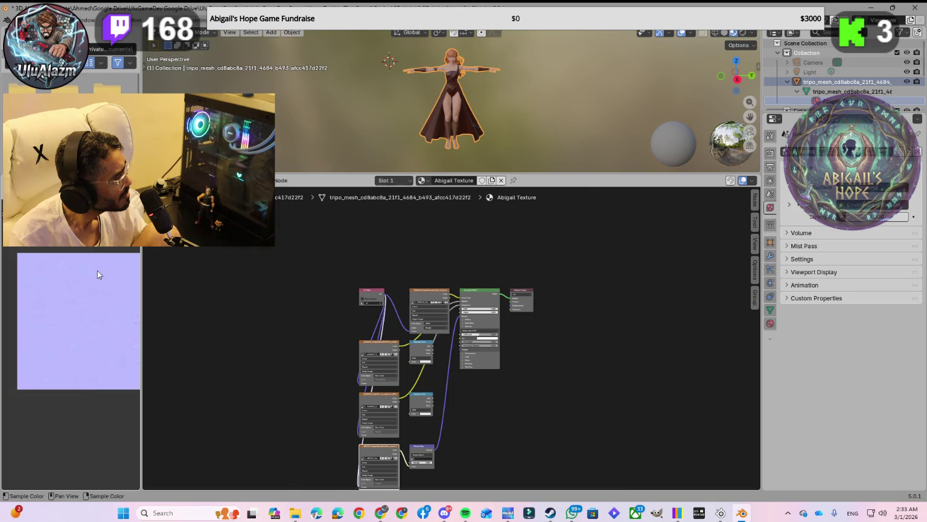
# Cycle the mesh's material through Abigail Texture.001 and the tripo material, back to Abigail Texture.
pyautogui.scroll(-2, 99, 298)
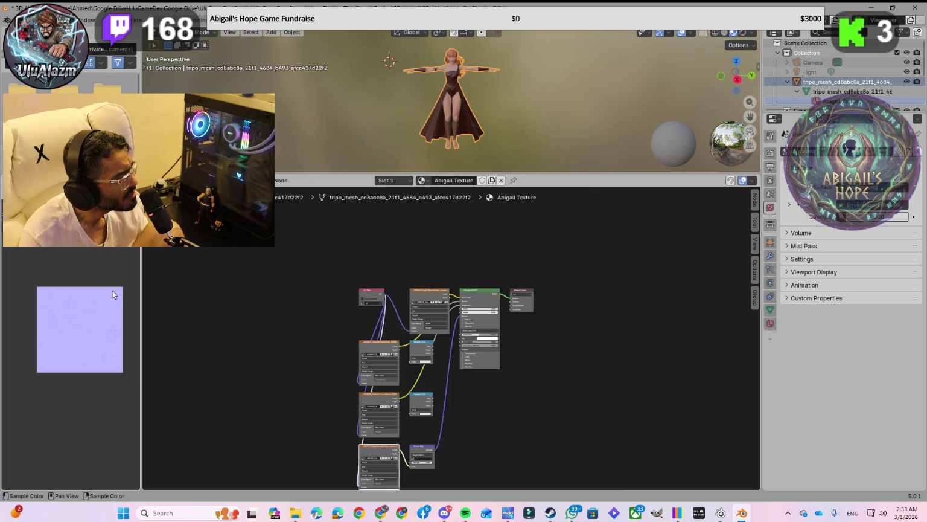
pyautogui.click(428, 182)
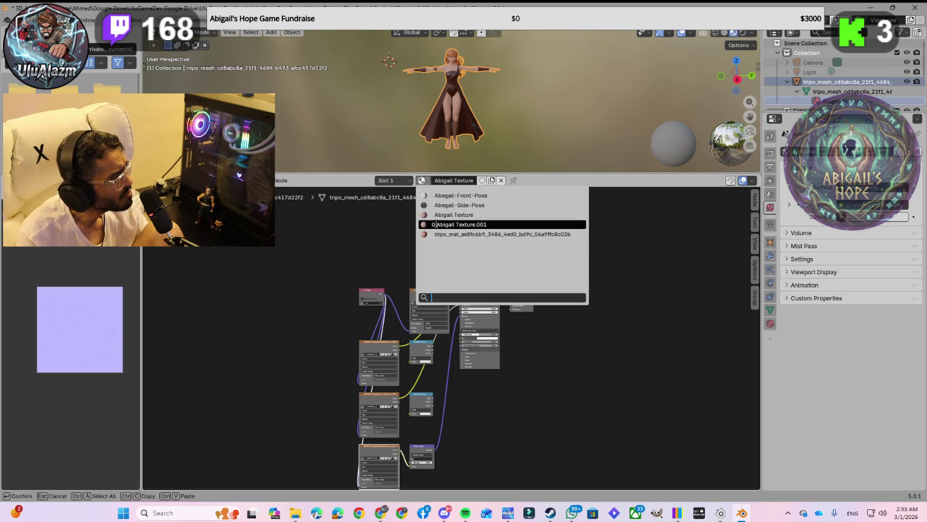
pyautogui.click(435, 223)
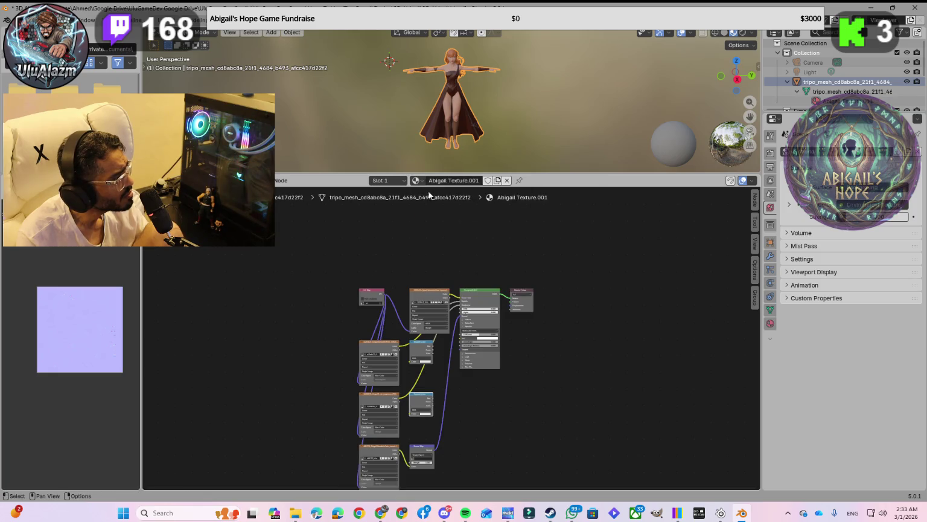
pyautogui.click(416, 181)
pyautogui.click(436, 233)
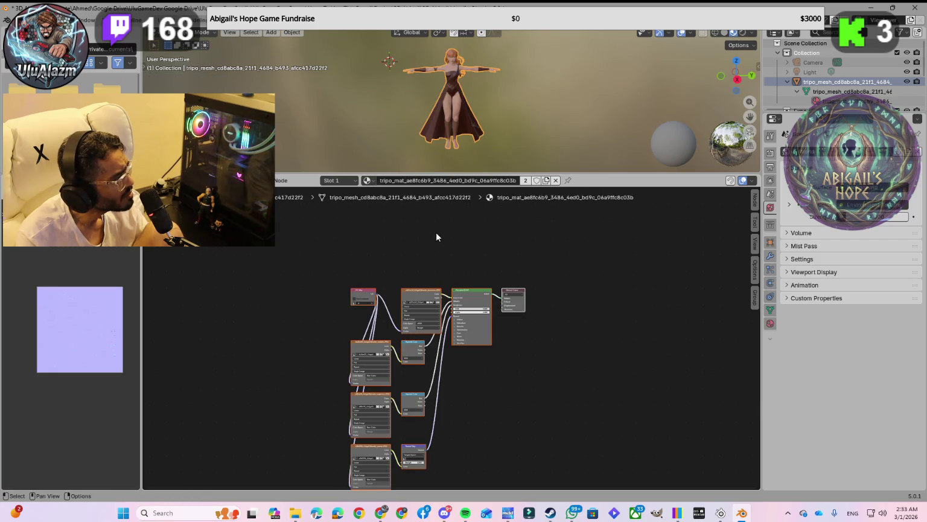
pyautogui.click(369, 181)
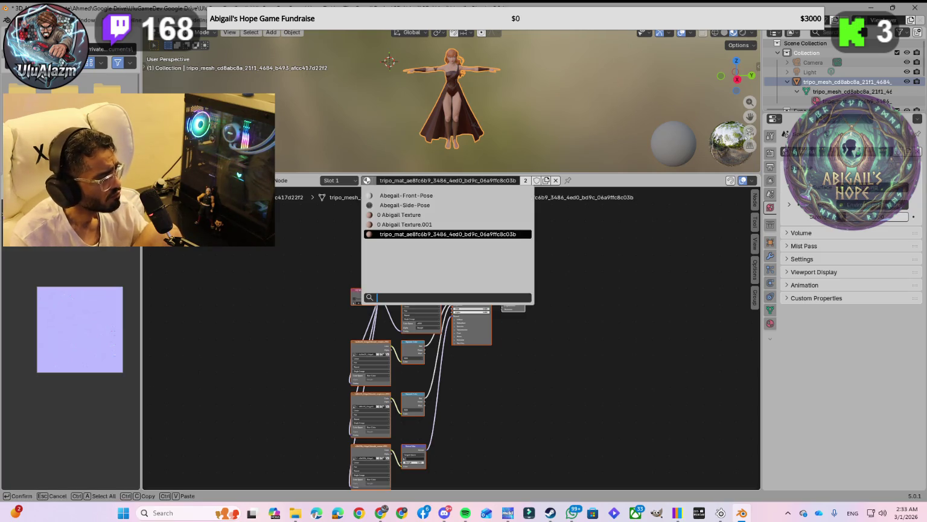
pyautogui.click(382, 215)
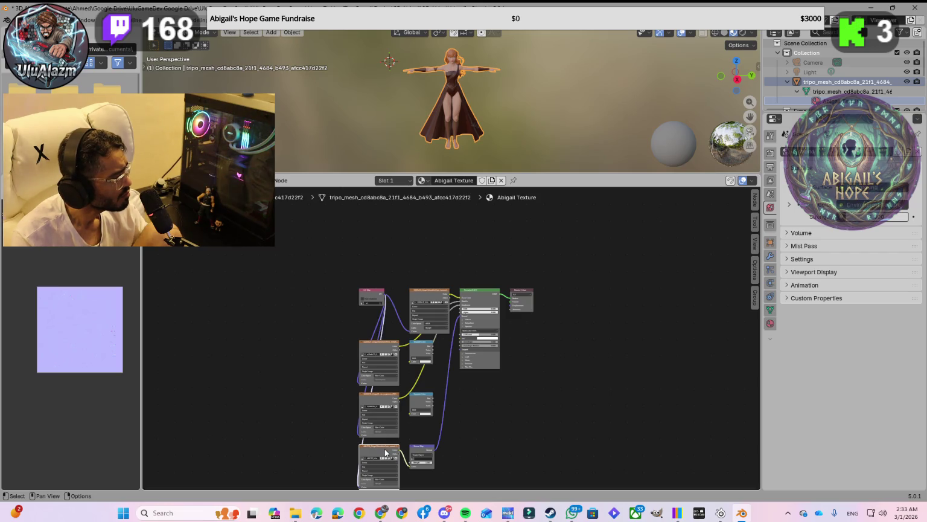
# View the grey, dark, reddish base colour and bluish normal map textures in the Image Editor.
pyautogui.click(378, 401)
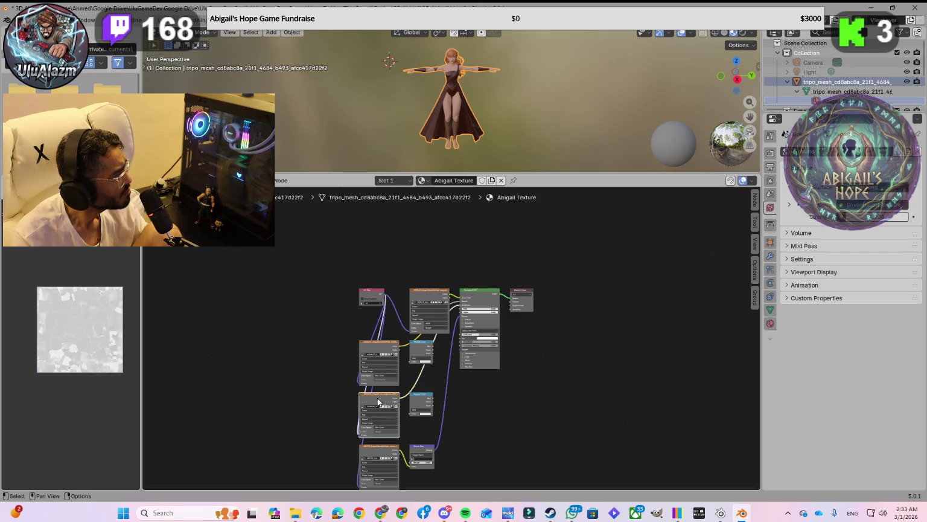
pyautogui.click(376, 351)
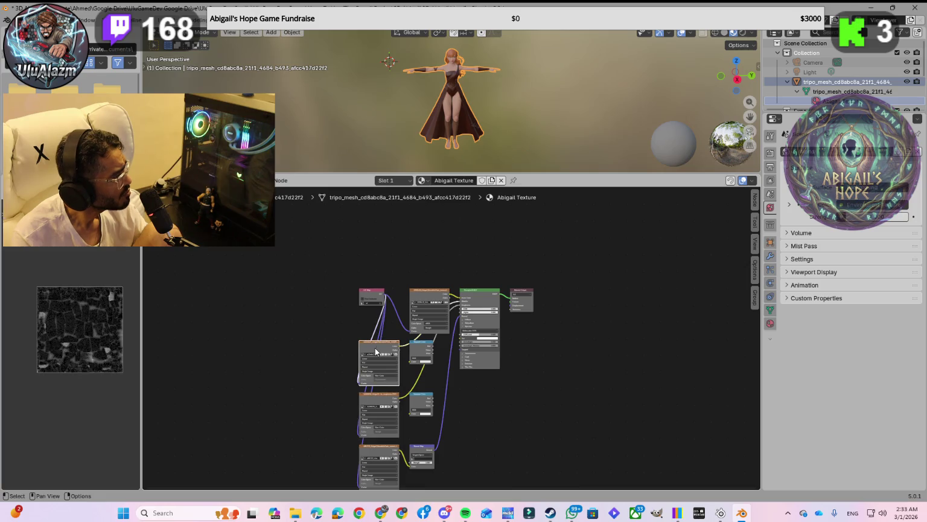
pyautogui.click(419, 299)
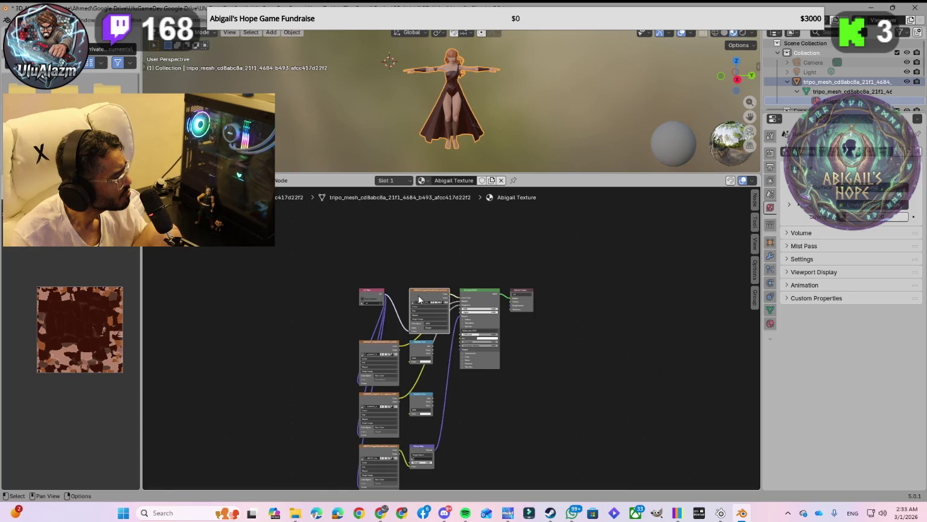
pyautogui.click(386, 455)
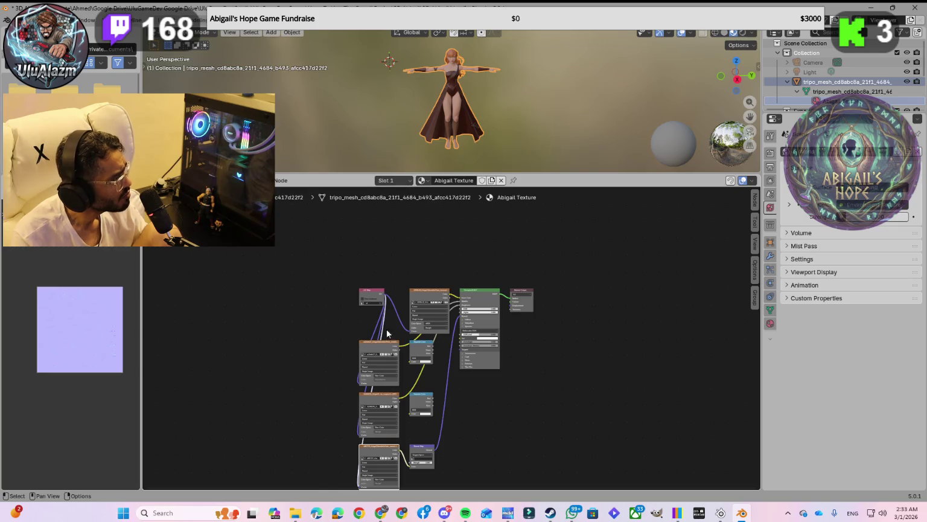
pyautogui.click(425, 180)
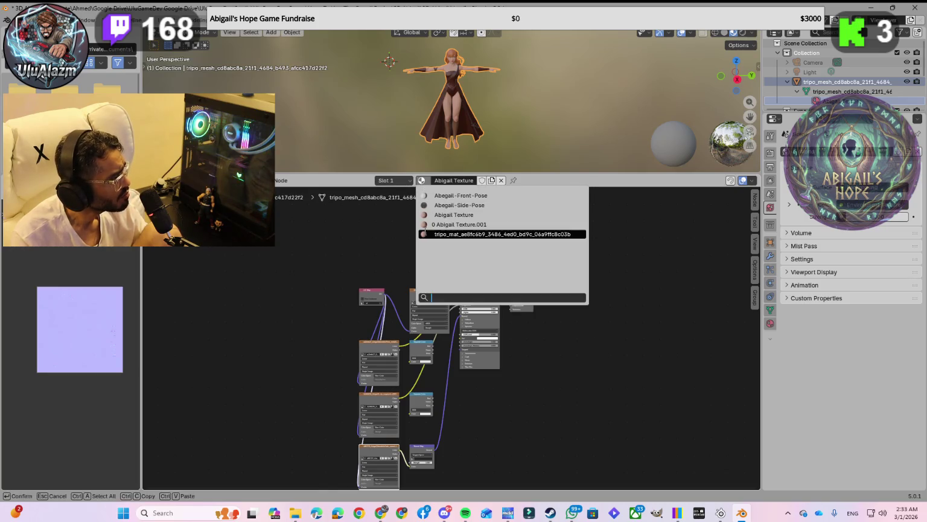
# Assign Abigail Texture.001 to the character and select its bottom Image Texture node.
pyautogui.click(429, 225)
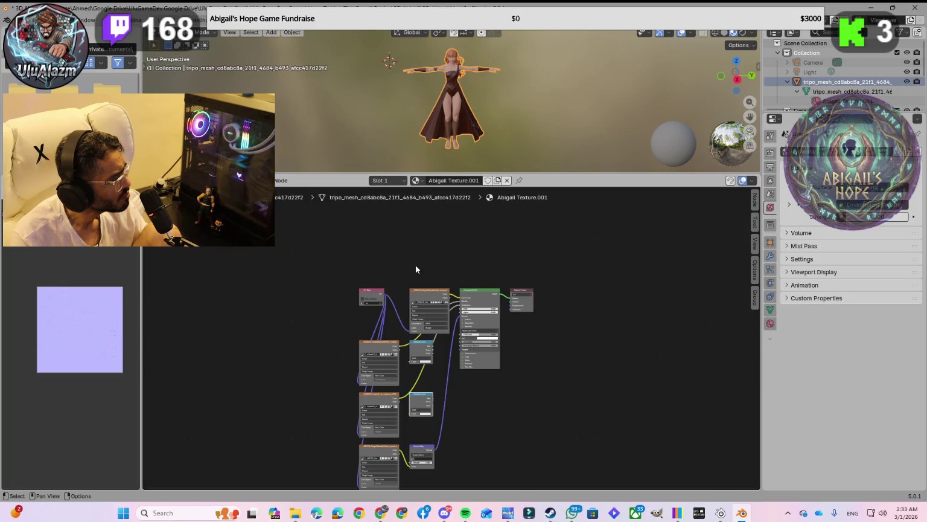
pyautogui.click(377, 453)
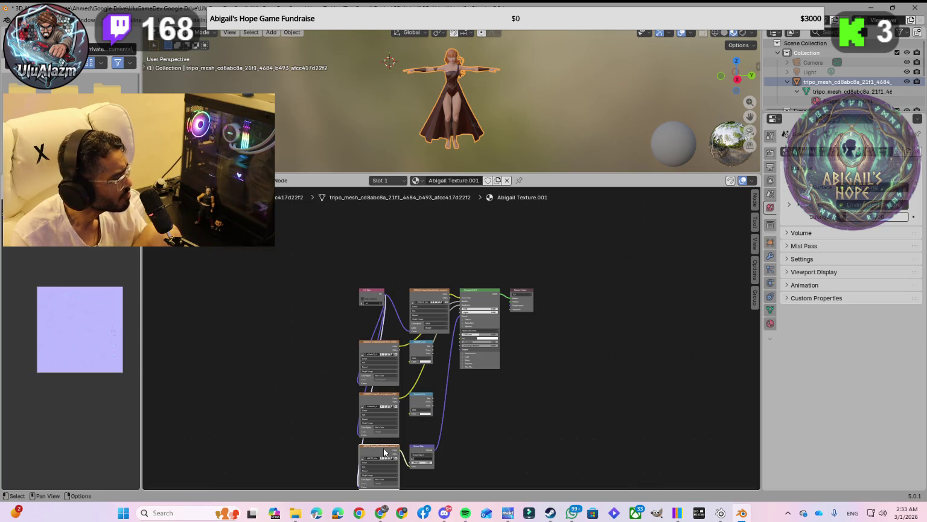
pyautogui.scroll(1, 384, 453)
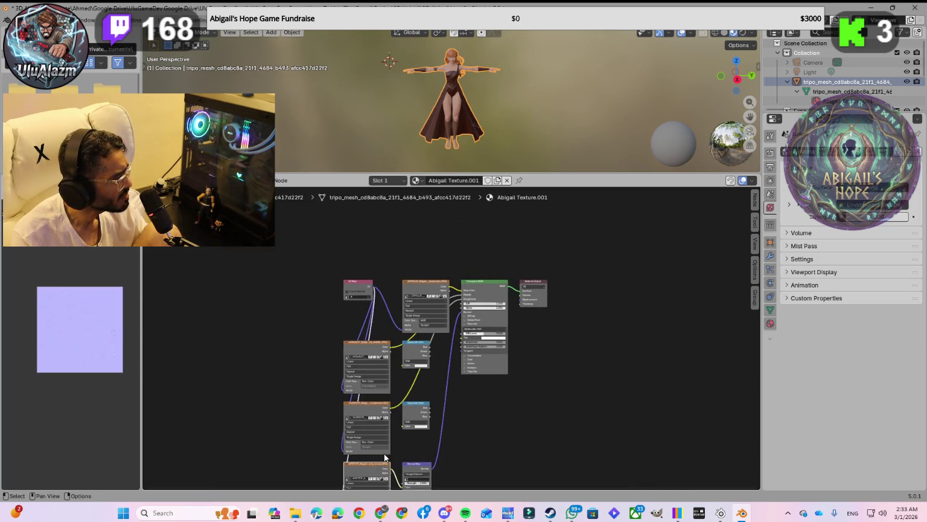
pyautogui.scroll(2, 383, 452)
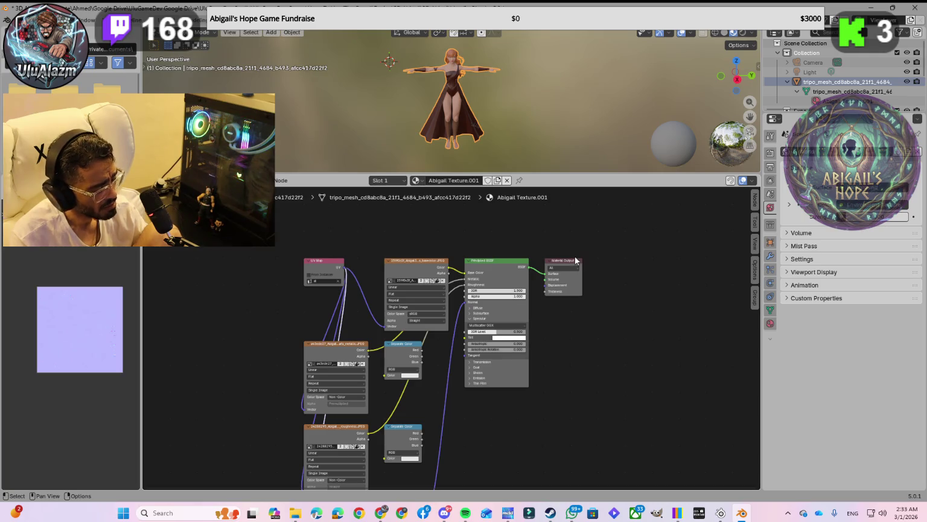
pyautogui.hotkey('ctrl', 'space')
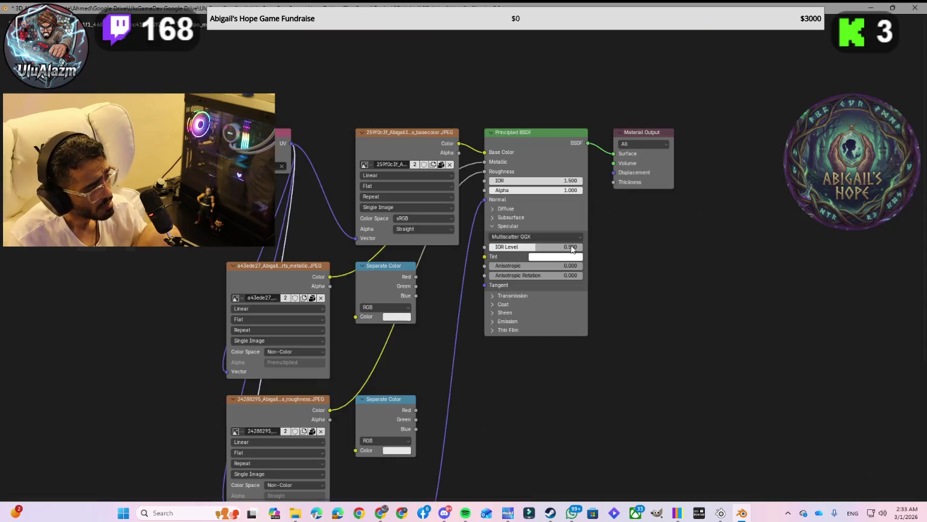
pyautogui.scroll(-2, 423, 417)
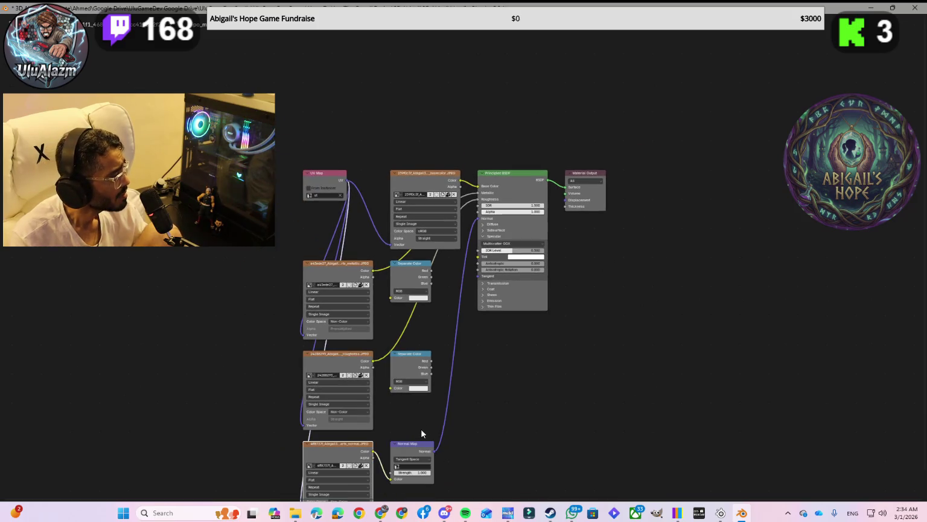
pyautogui.hotkey('ctrl', 'pageup')
pyautogui.hotkey('ctrl', 'pagedown')
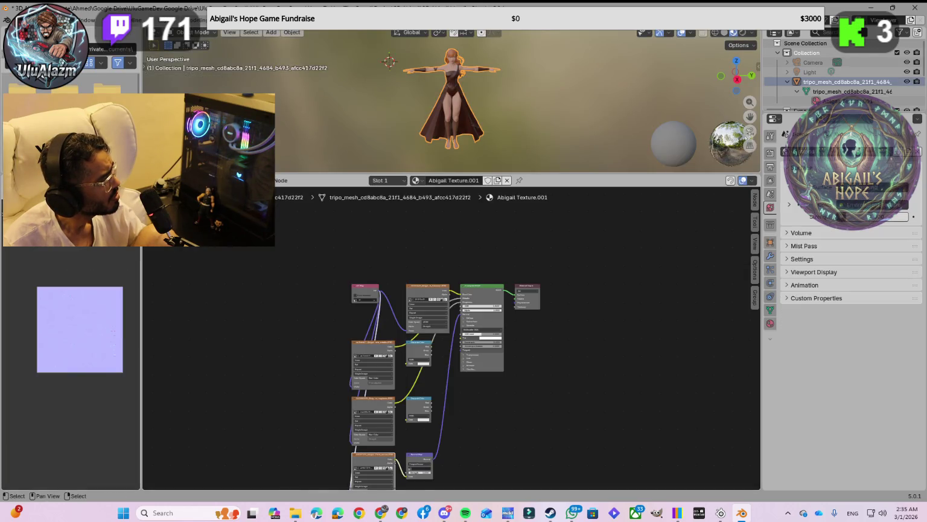
# Leave the image browser's path field unchanged and go up from Documents to its parent folder.
pyautogui.click(112, 48)
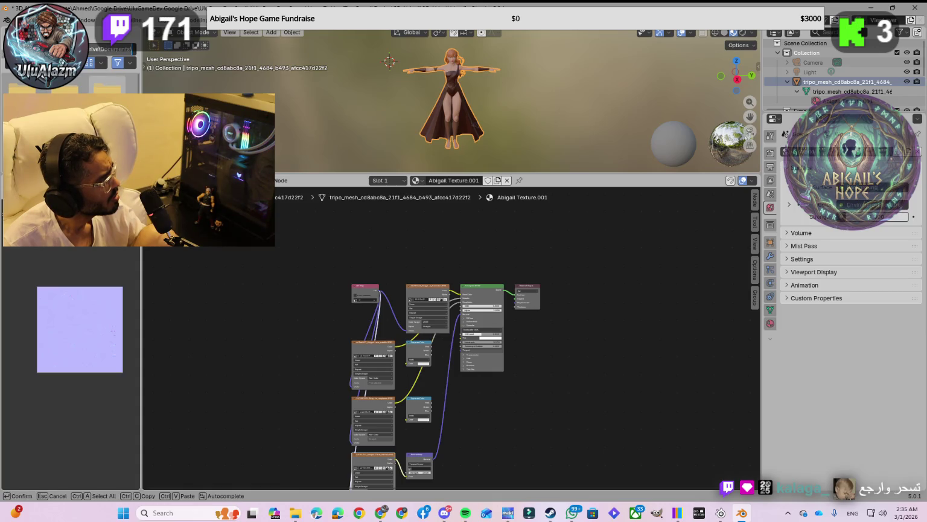
pyautogui.click(132, 49)
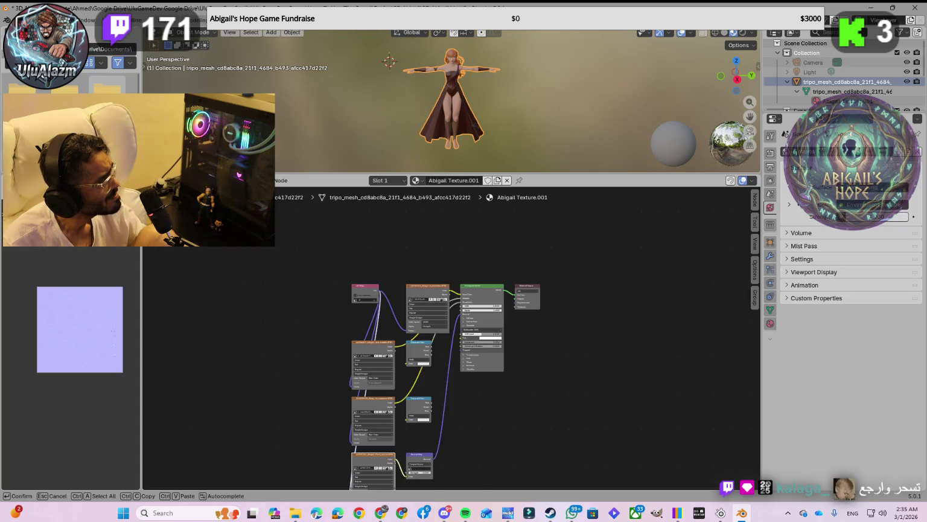
pyautogui.click(46, 34)
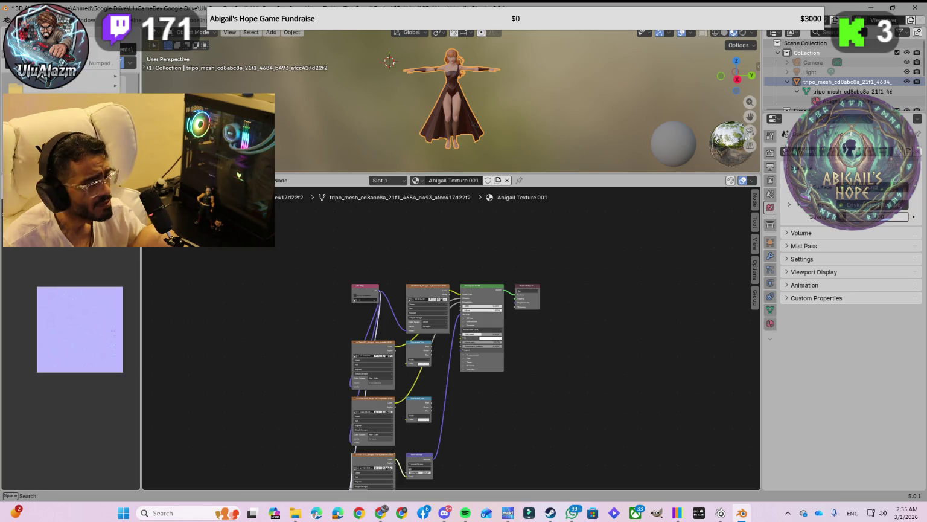
pyautogui.press('Escape')
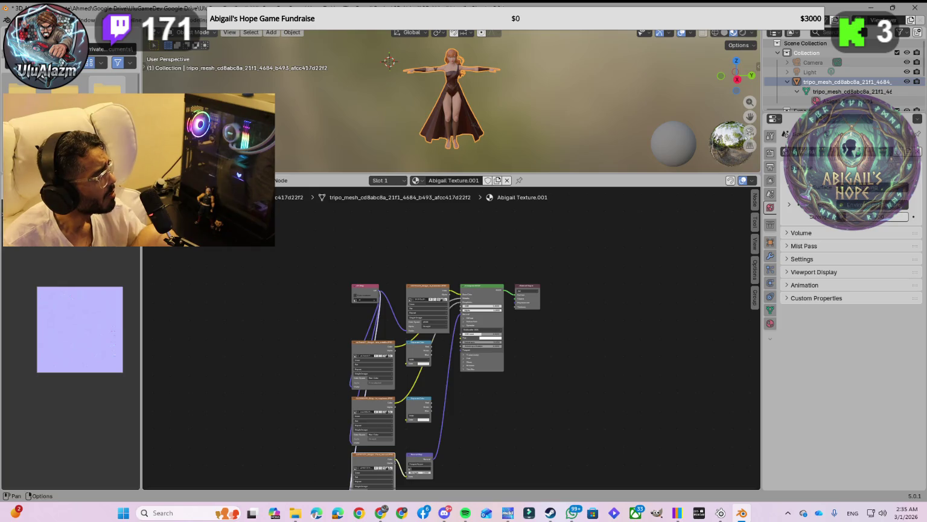
pyautogui.scroll(-2, 69, 151)
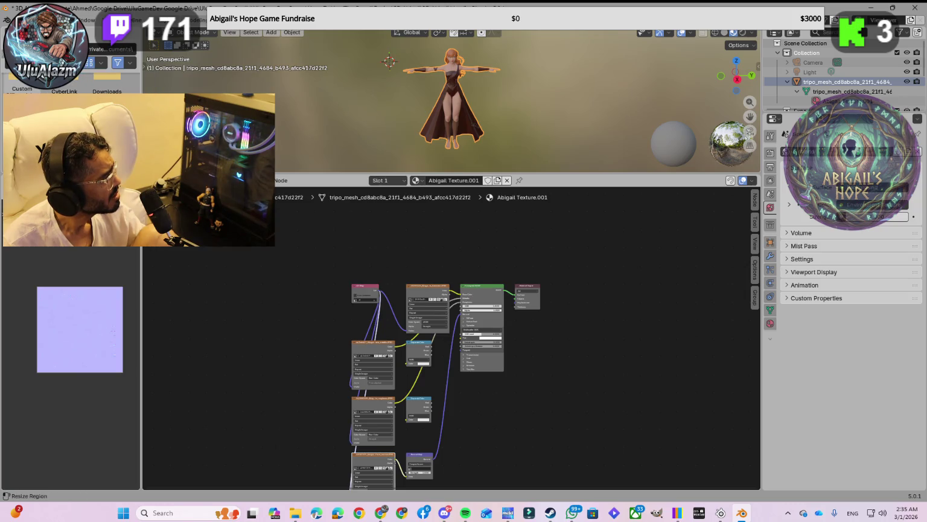
pyautogui.press('BackSpace')
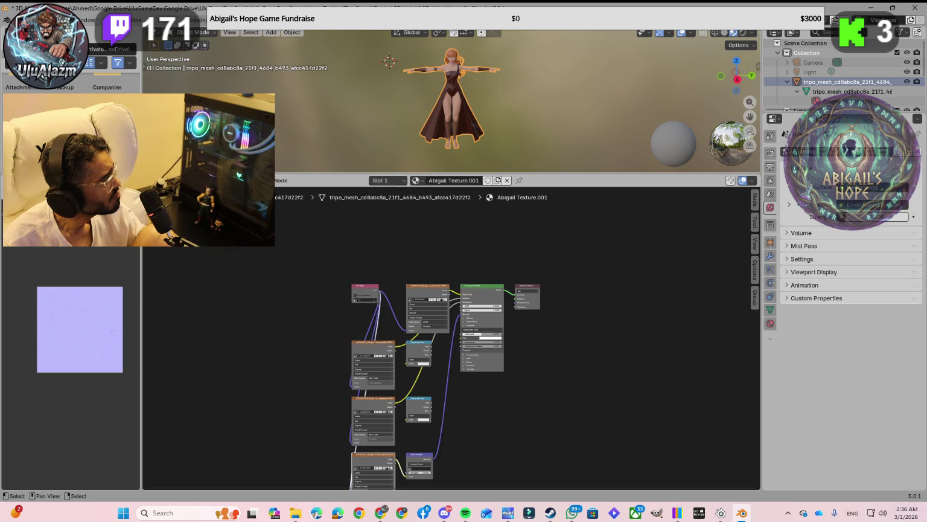
# Open Companies, Twitch and the channel folder, then step back to the Twitch folder.
pyautogui.scroll(2, 101, 92)
pyautogui.doubleClick(101, 92)
pyautogui.doubleClick(101, 92)
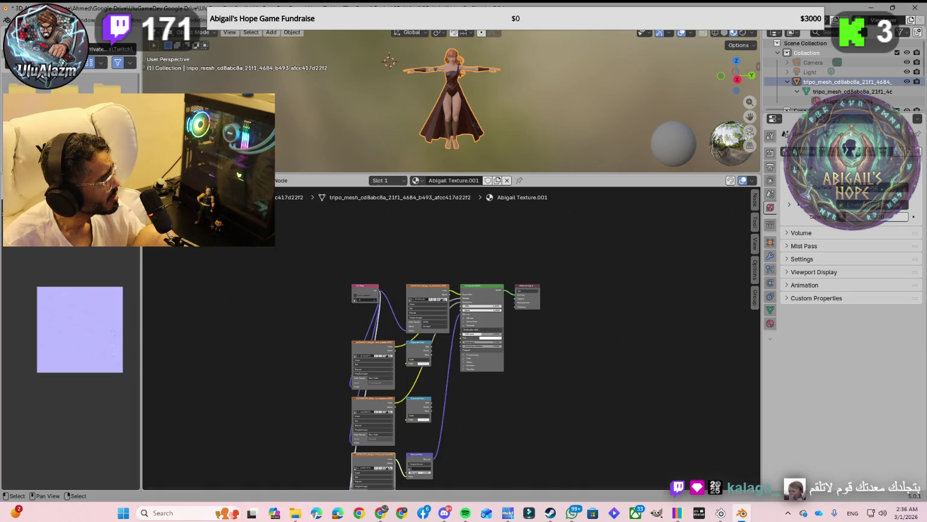
pyautogui.doubleClick(101, 92)
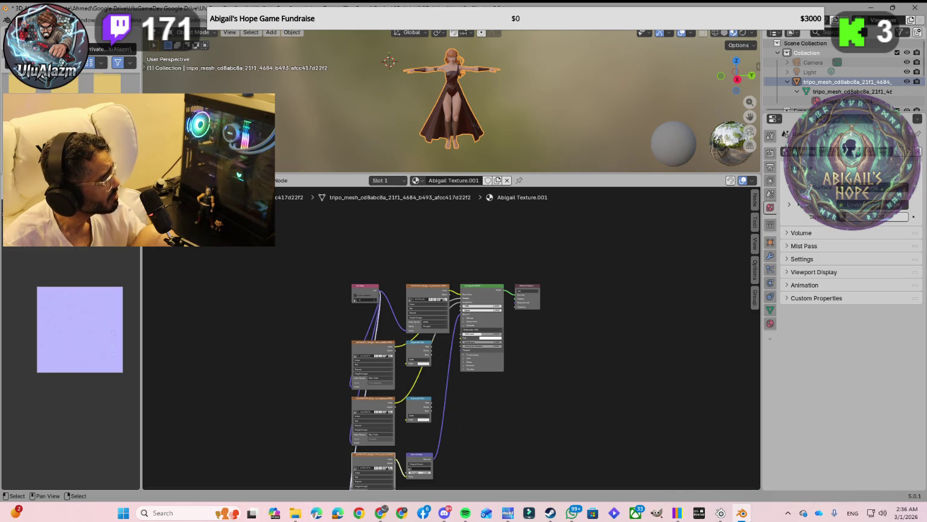
pyautogui.press('BackSpace')
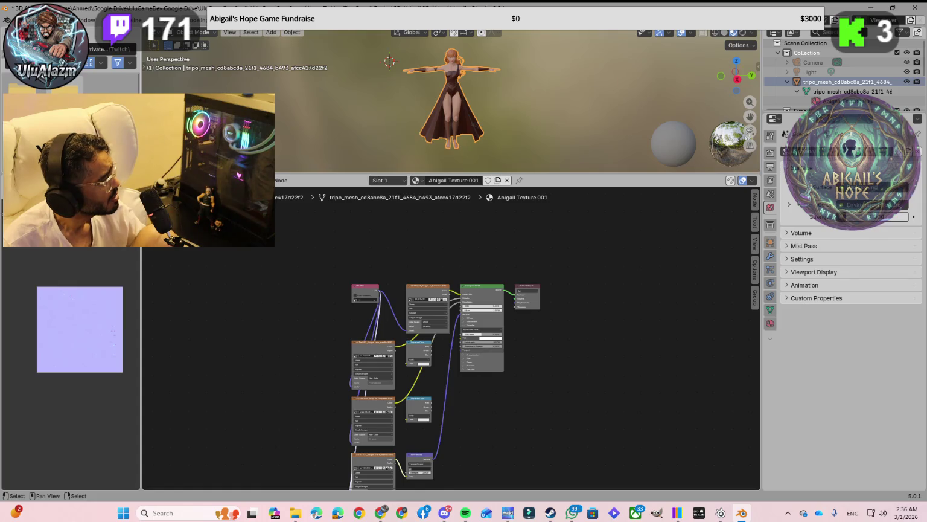
pyautogui.press('BackSpace')
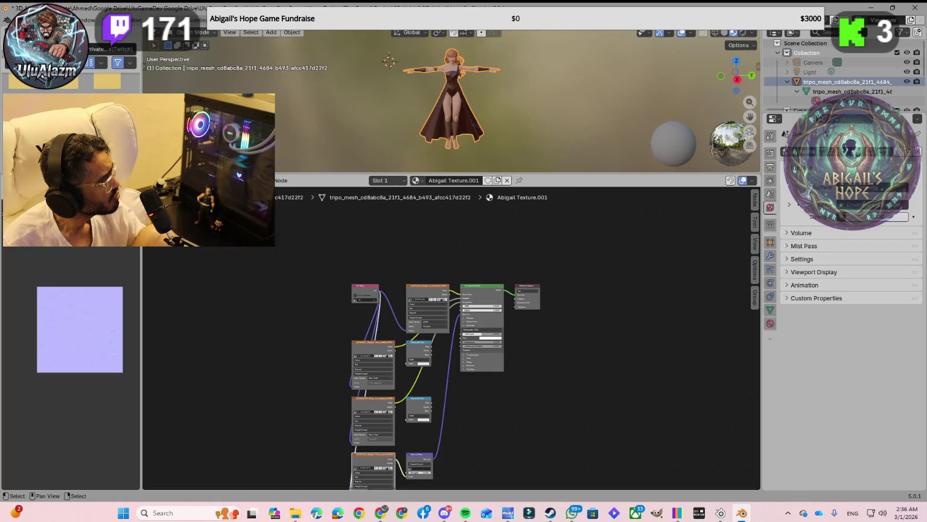
pyautogui.press('BackSpace')
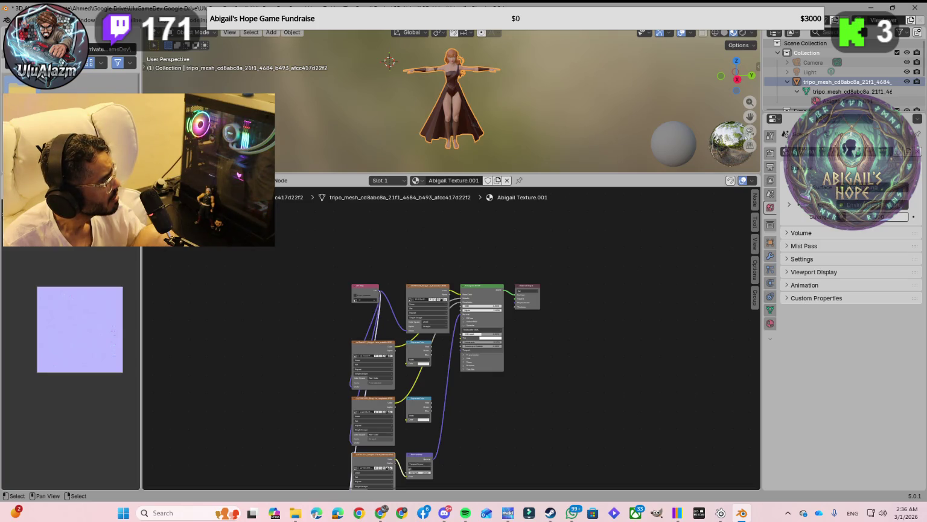
pyautogui.hotkey('shift', 'BackSpace')
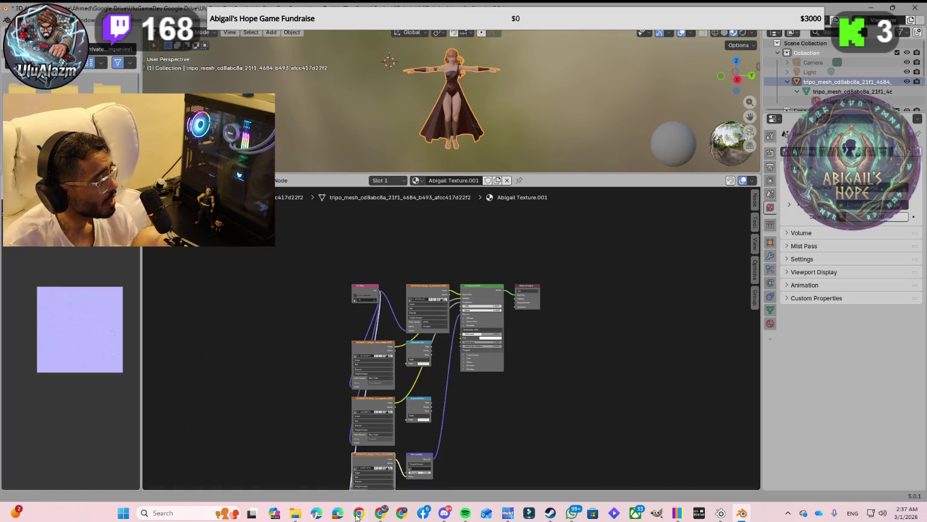
pyautogui.click(296, 512)
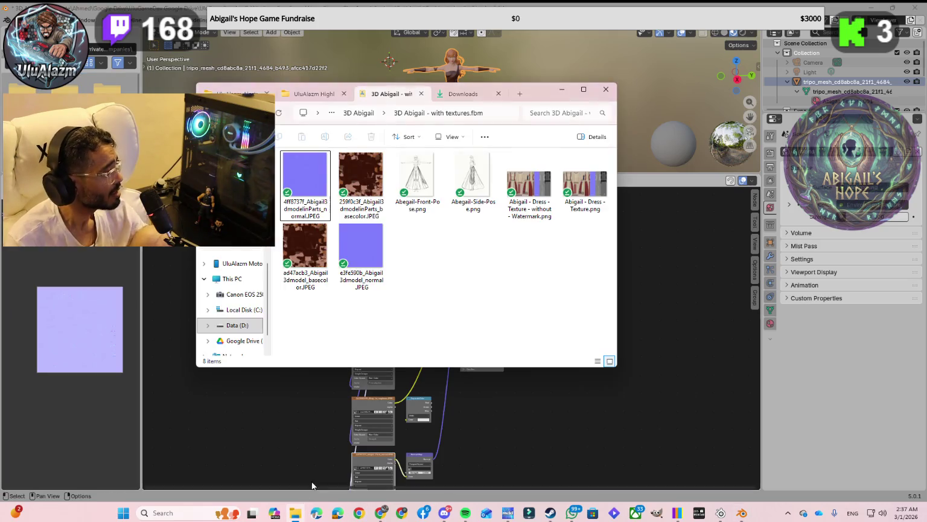
# Paste the texture folder's path from File Explorer into Blender's image browser path field.
pyautogui.click(492, 115)
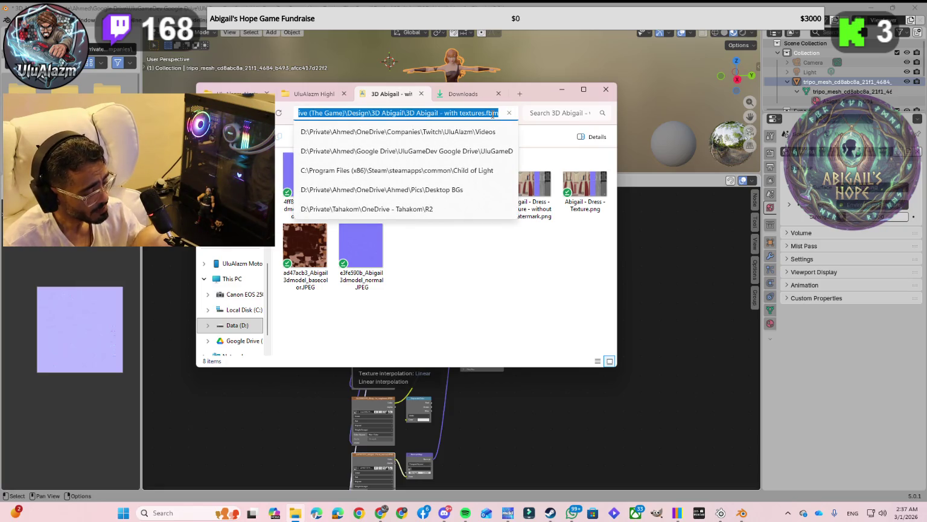
pyautogui.press('Escape')
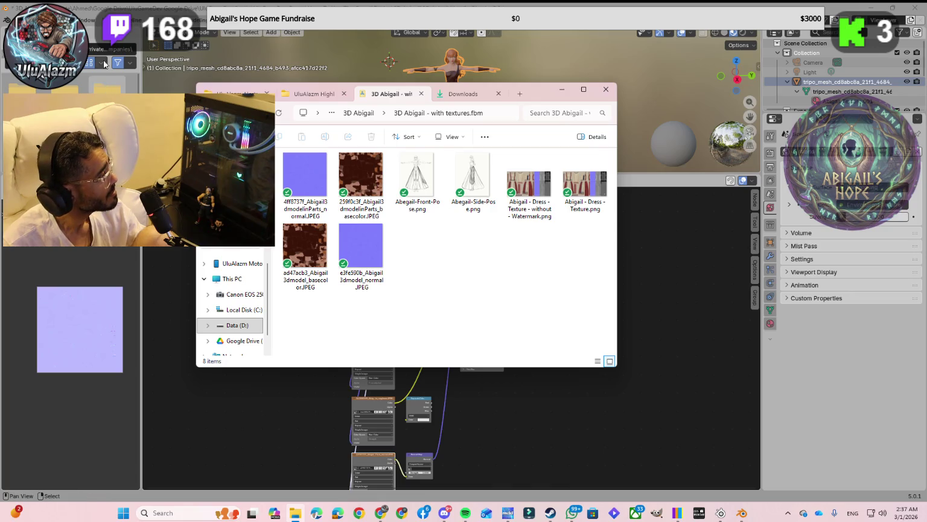
pyautogui.click(105, 49)
pyautogui.hotkey('ctrl', 'v')
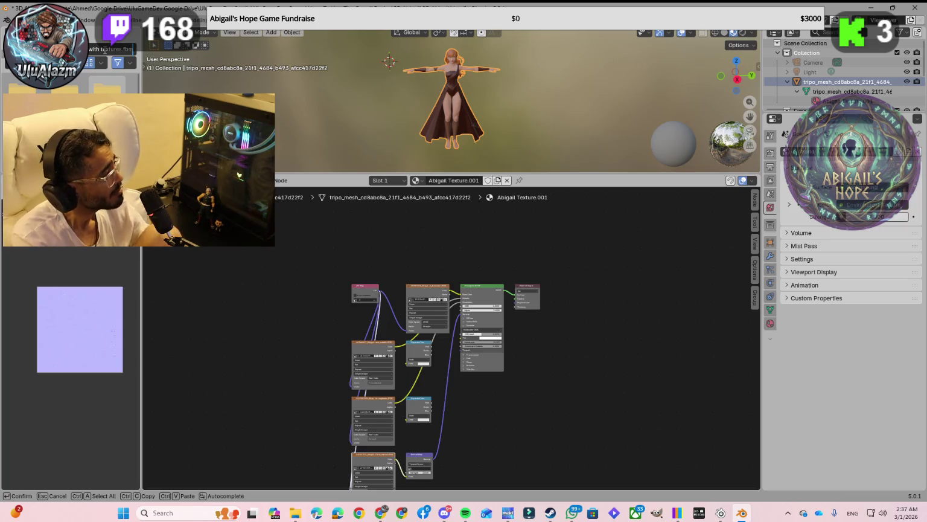
# Confirm the pasted path and drill down into the 3D Abigail - with textures.fbm folder.
pyautogui.press('Left')
pyautogui.press('Left')
pyautogui.press('Left')
pyautogui.press('Left')
pyautogui.press('Left')
pyautogui.press('Left')
pyautogui.press('Left')
pyautogui.press('Left')
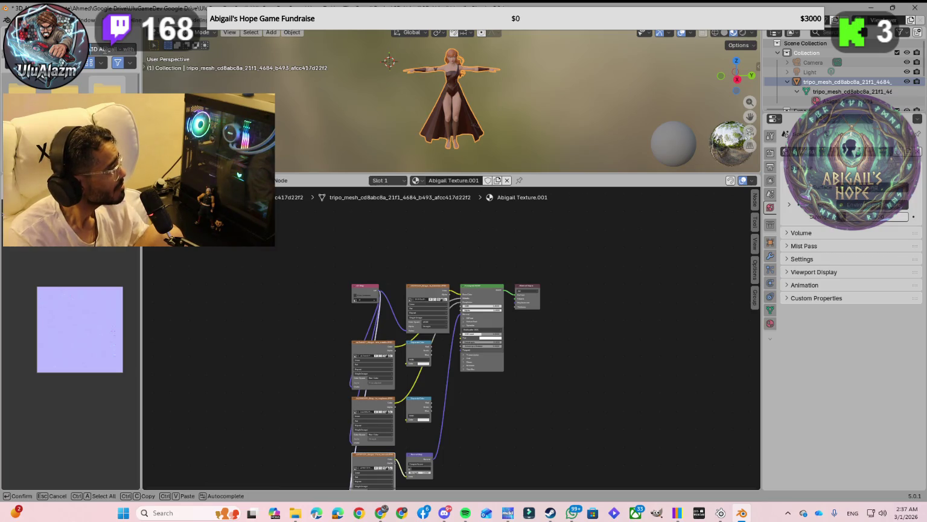
pyautogui.press('Return')
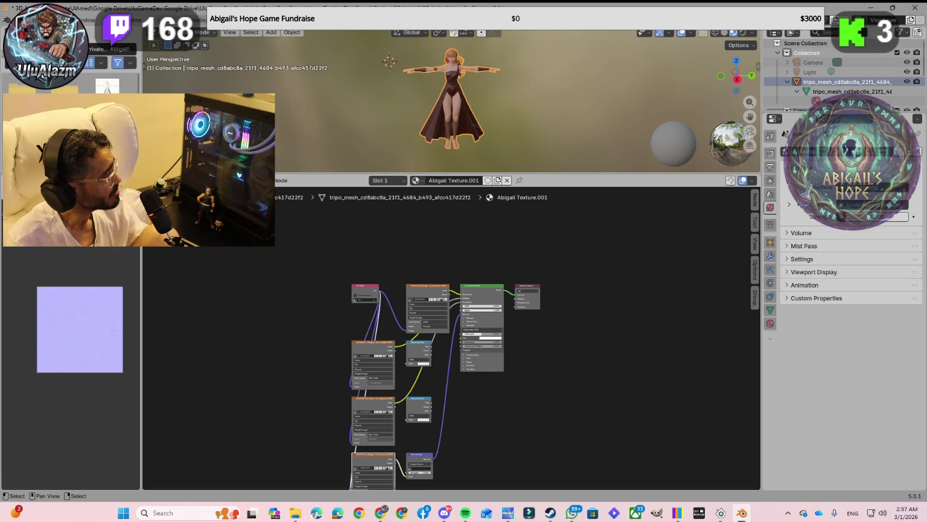
pyautogui.doubleClick(108, 86)
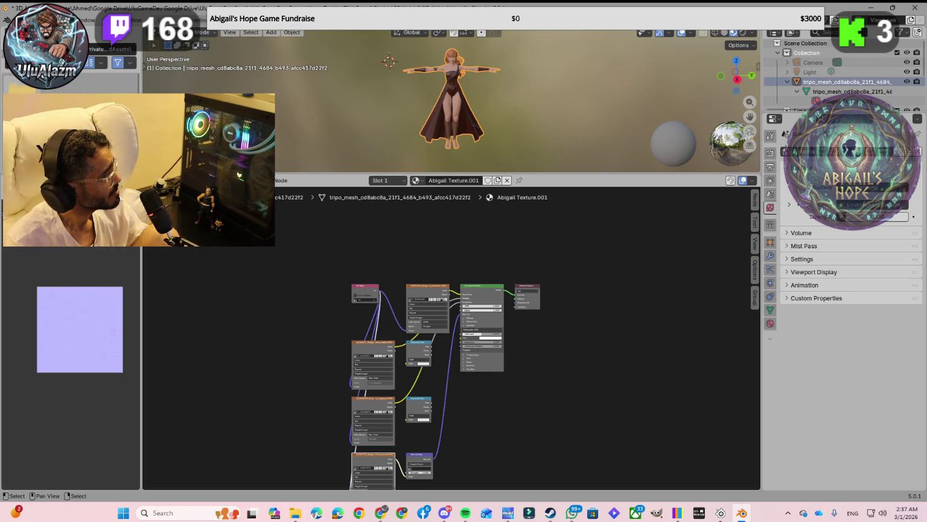
pyautogui.doubleClick(18, 83)
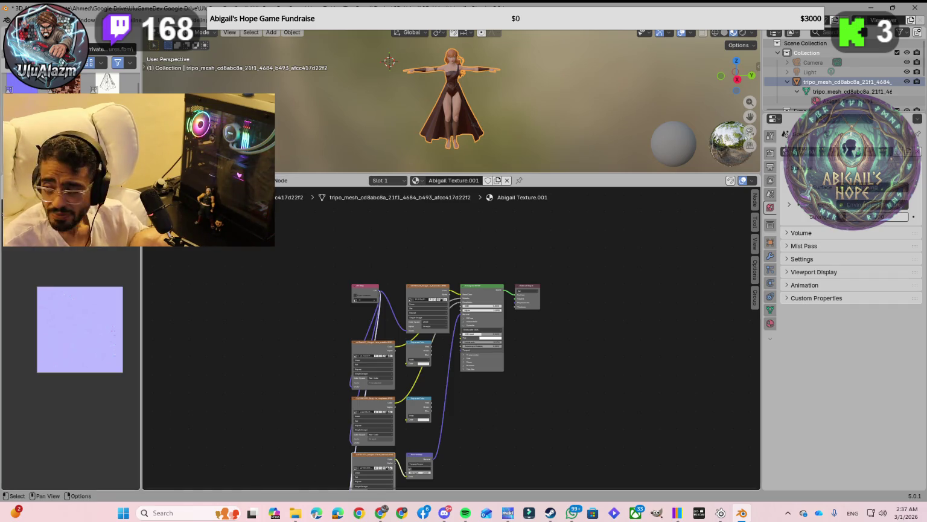
pyautogui.hotkey('alt', 'Tab')
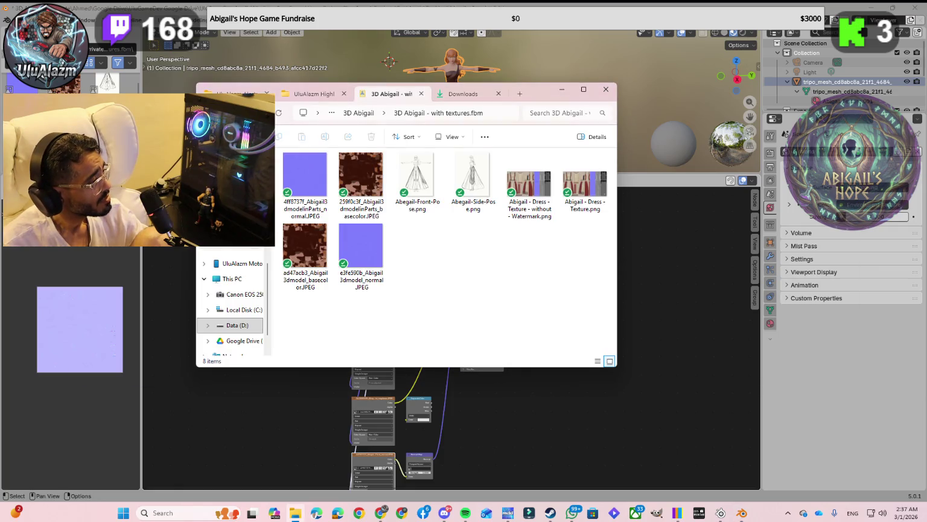
# Switch from File Explorer to the Gemini chat in Chrome.
pyautogui.hotkey('alt', 'Tab')
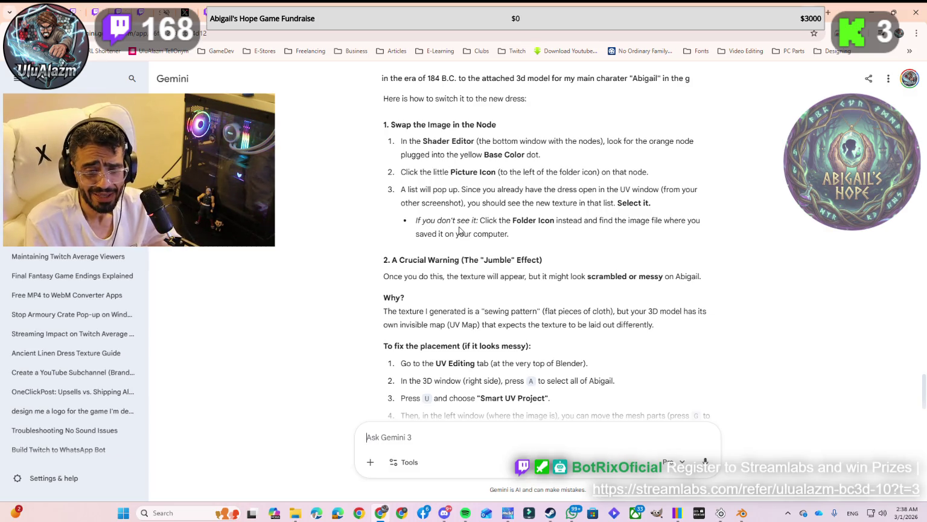
# Read Gemini's image-node swapping steps, then return to Blender's shading view.
pyautogui.hotkey('alt', 'Tab')
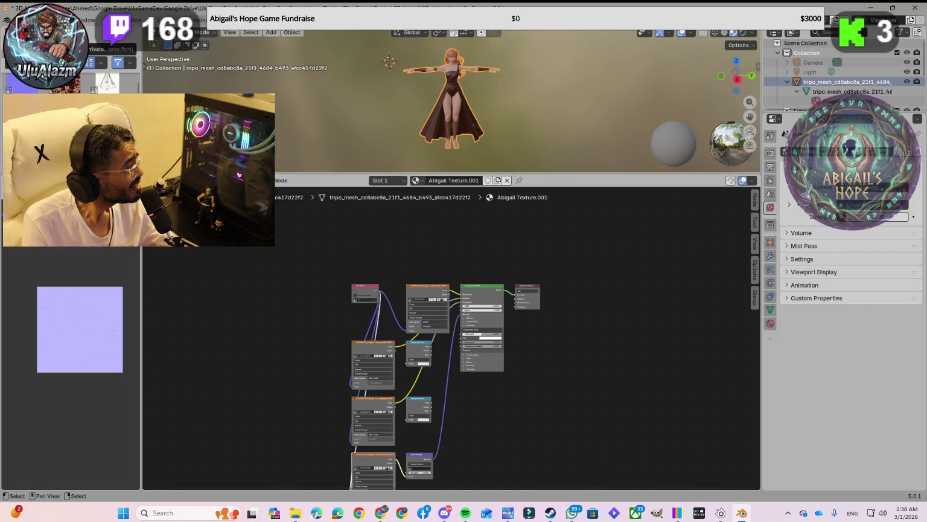
# Drag the red dress texture PNG into the Image Editor and reselect the character model.
pyautogui.moveTo(84, 241); pyautogui.dragTo(79, 318)
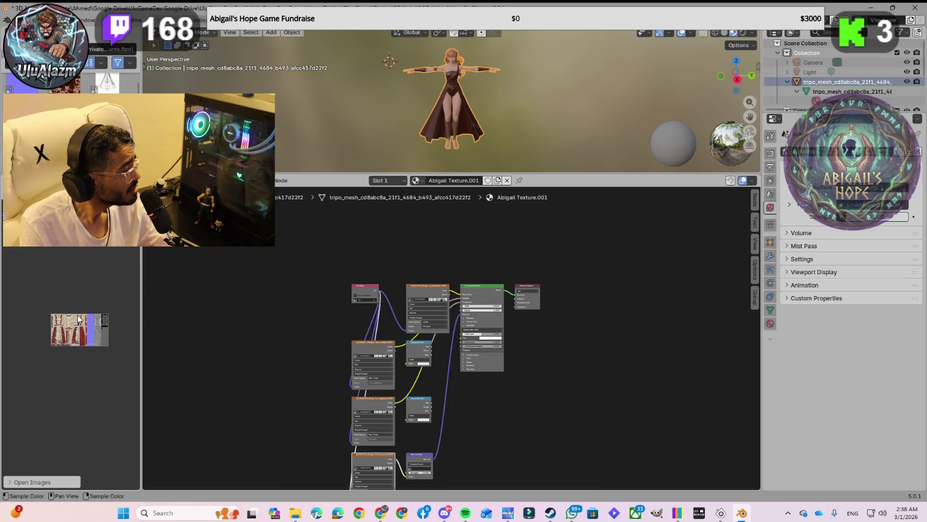
pyautogui.click(40, 482)
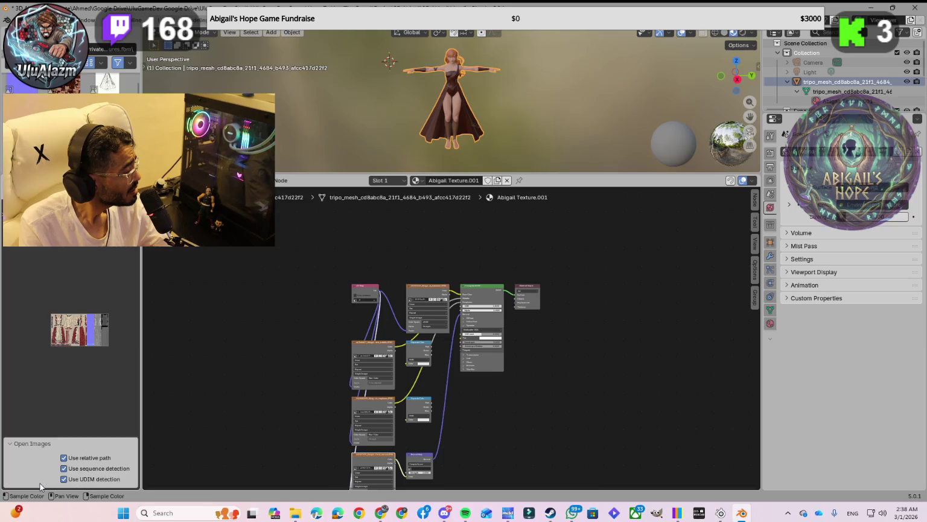
pyautogui.click(34, 446)
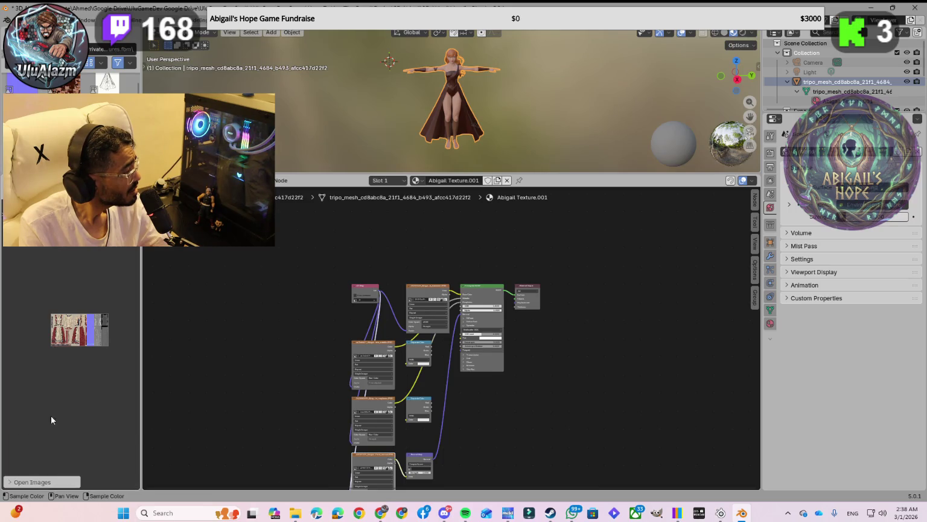
pyautogui.click(63, 404)
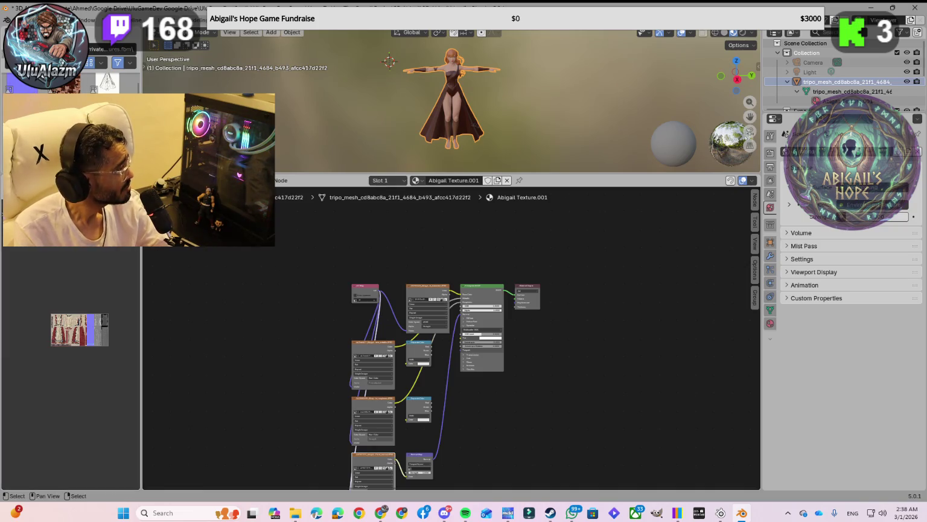
pyautogui.scroll(1, 22, 89)
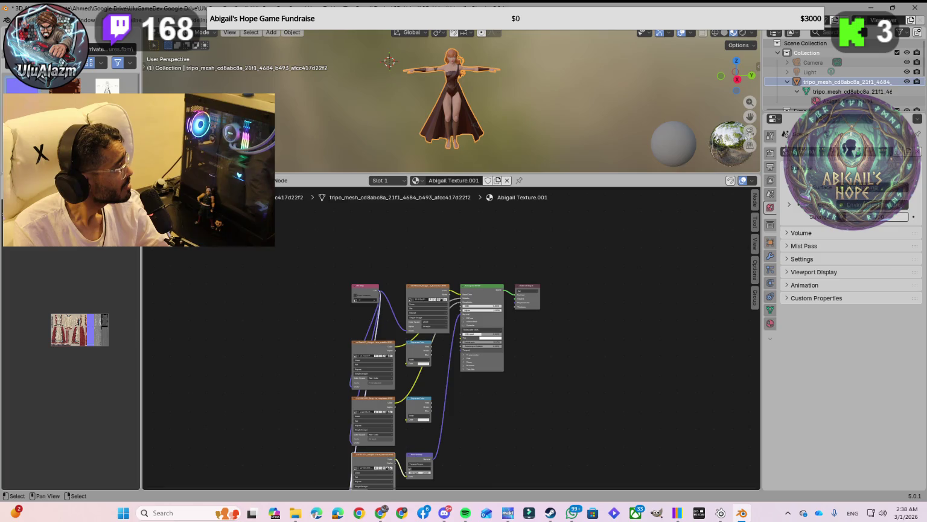
pyautogui.scroll(-1, 70, 85)
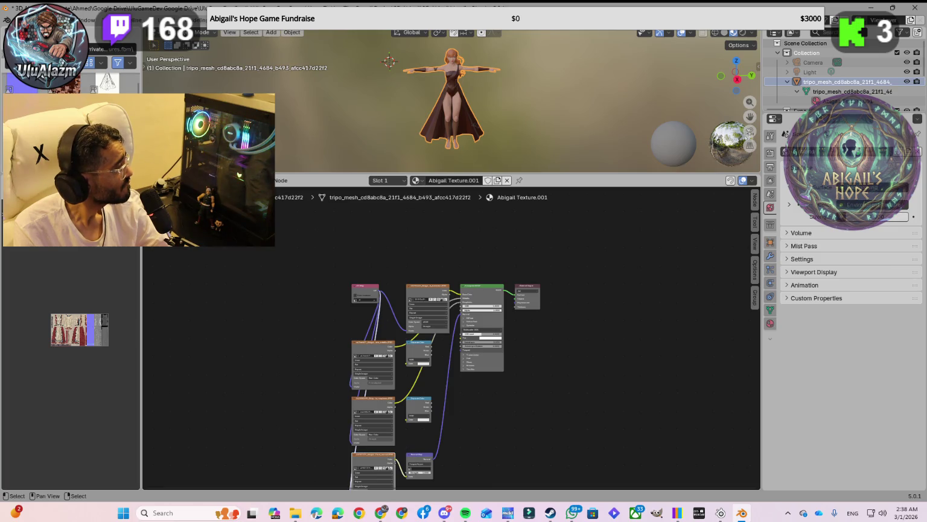
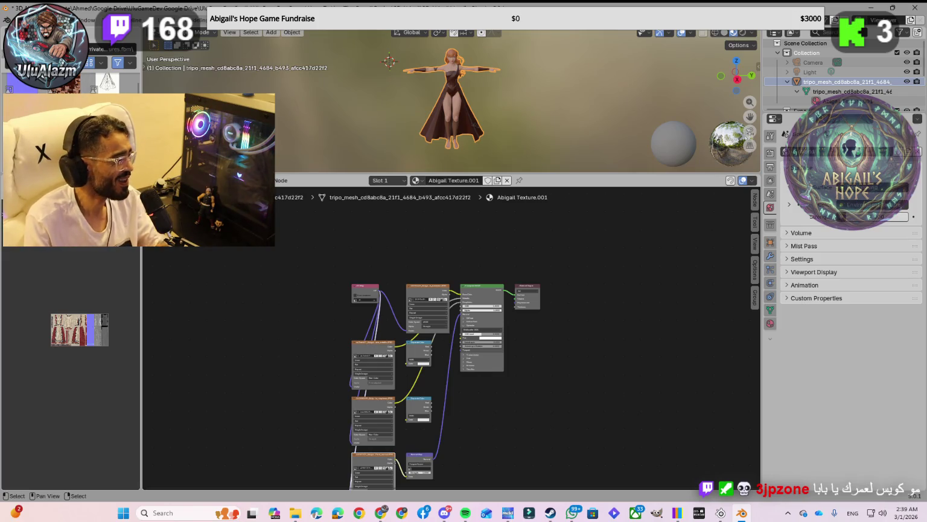
# Zoom and pan the Shader Editor onto the image texture nodes, Principled BSDF and Material Output.
pyautogui.scroll(2, 499, 330)
pyautogui.moveTo(483, 307); pyautogui.dragTo(489, 345, button='middle')
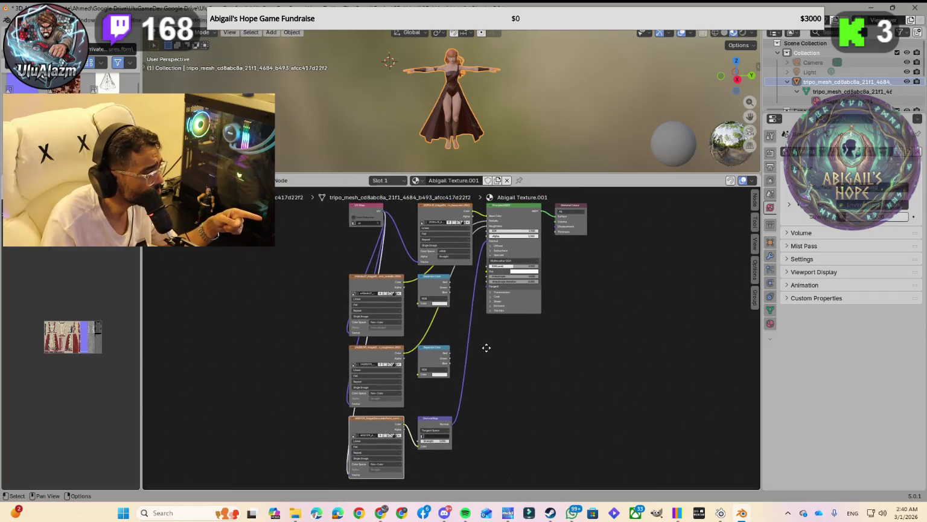
pyautogui.scroll(2, 386, 434)
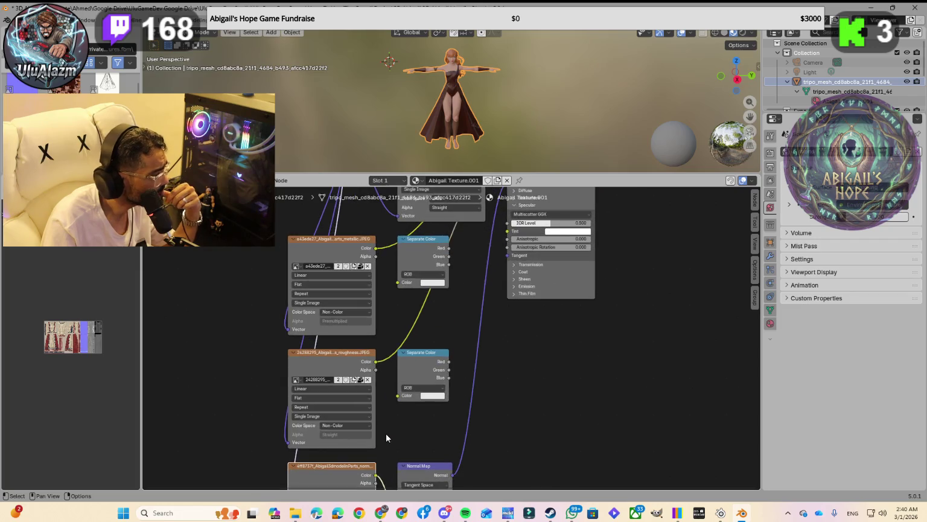
pyautogui.scroll(-1, 513, 357)
pyautogui.scroll(1, 513, 357)
pyautogui.moveTo(519, 351); pyautogui.dragTo(485, 443, button='middle')
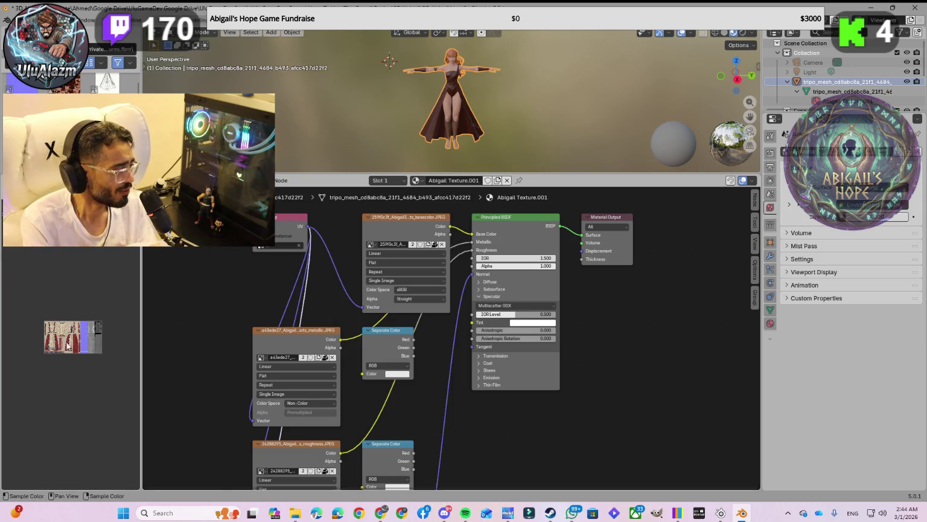
# Switch to the Gemini chat in Chrome with the dress texture-swap instructions.
pyautogui.hotkey('alt', 'Tab')
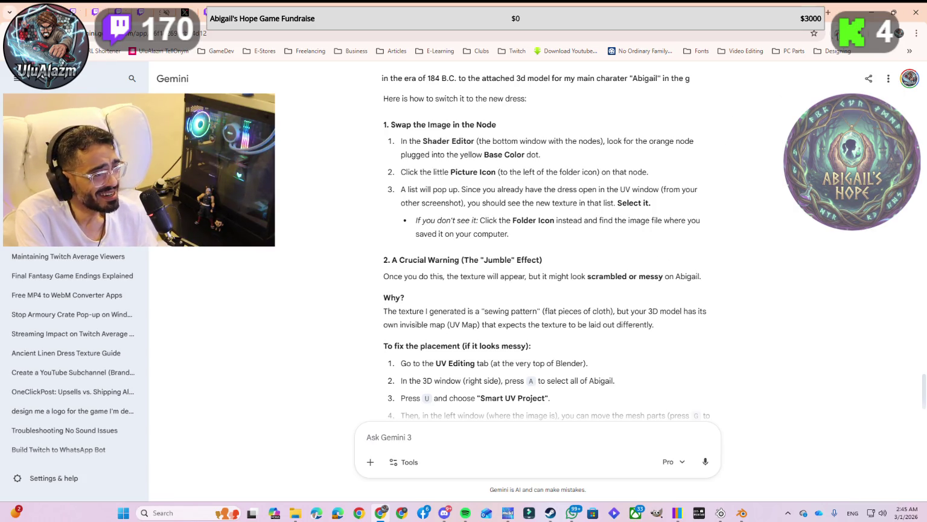
# Minimize the browser to reveal Blender's 'Abigail Texture.001' material nodes.
pyautogui.click(870, 13)
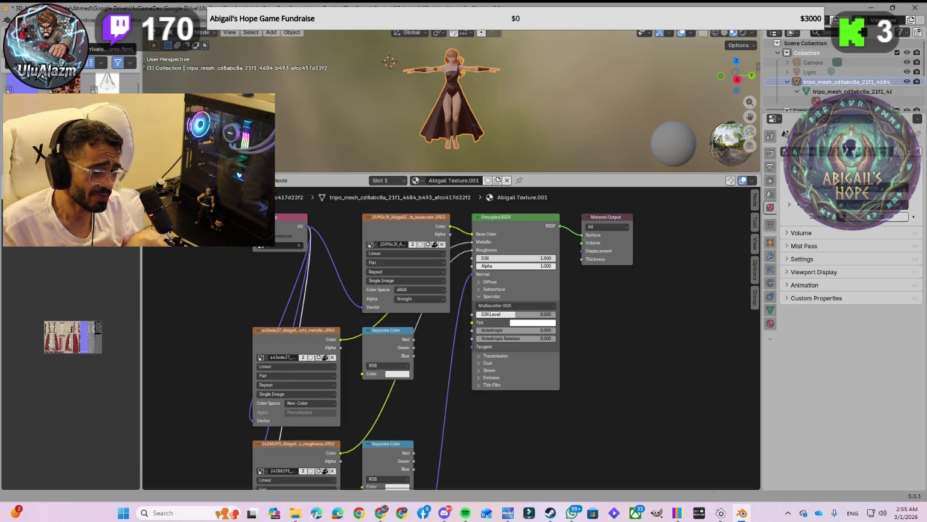
# Leave Blender, bring the browser window forward from the taskbar and scroll down the page.
pyautogui.hotkey('alt', 'Tab')
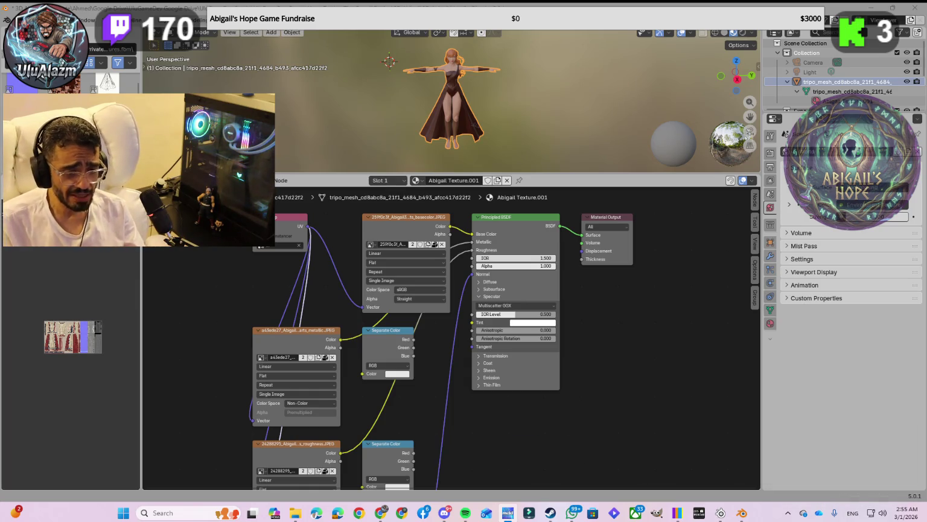
pyautogui.click(403, 513)
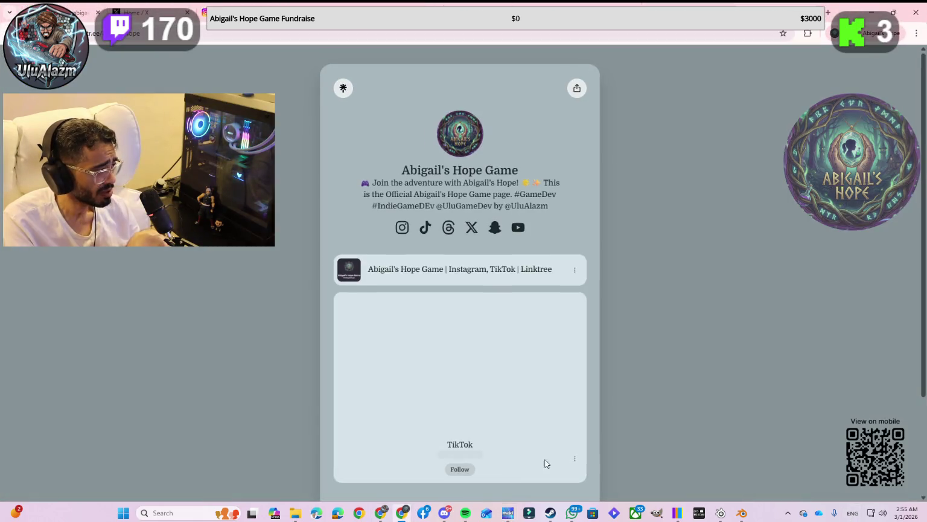
pyautogui.scroll(-5, 683, 48)
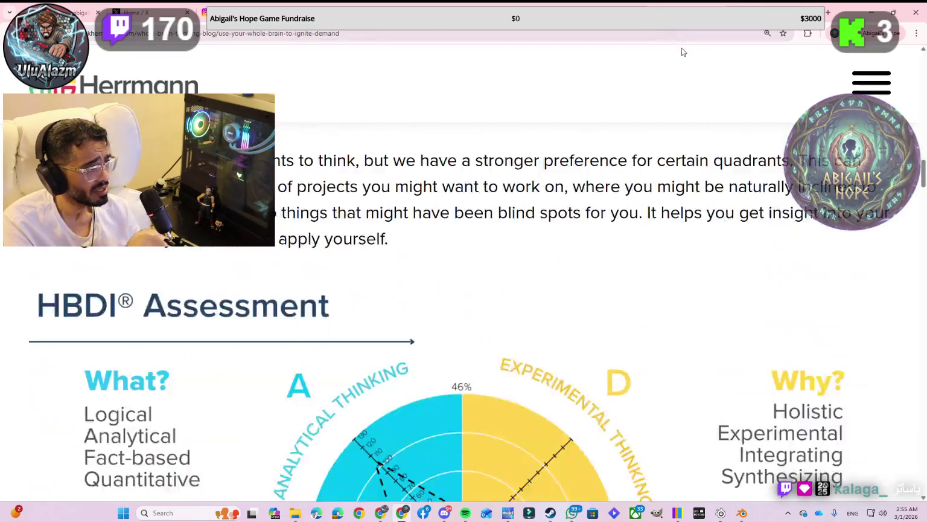
# Scroll the Herrmann article down to the full HBDI chart, then bring another browser window forward.
pyautogui.scroll(-5, 642, 161)
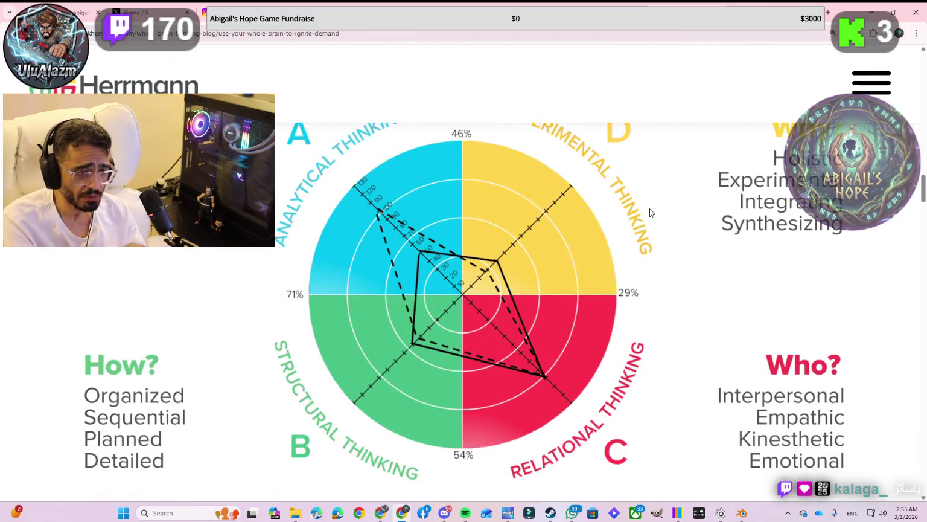
pyautogui.scroll(-1, 650, 212)
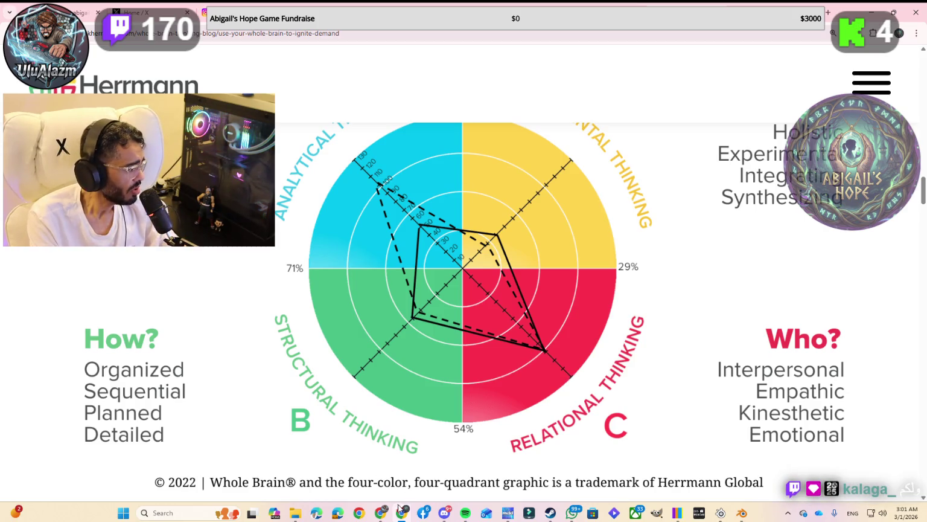
pyautogui.click(381, 513)
# Post a !so shoutout for a recent chatter's handle in Twitch chat, then return to the article.
pyautogui.hotkey('alt', 'Tab')
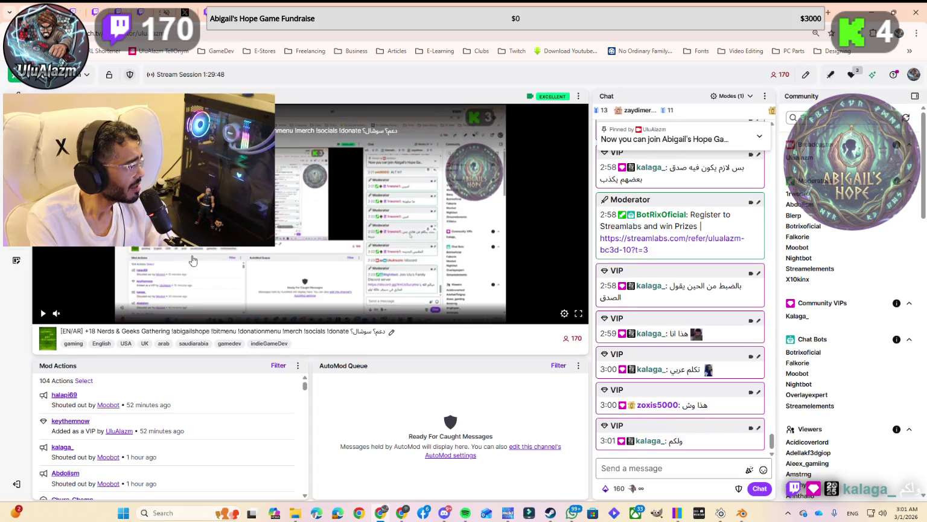
pyautogui.click(623, 470)
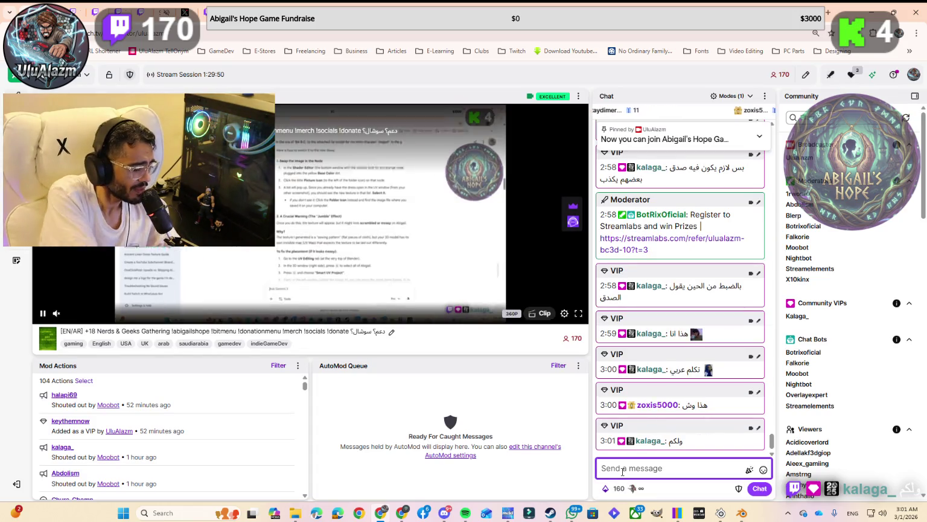
pyautogui.write('!so ')
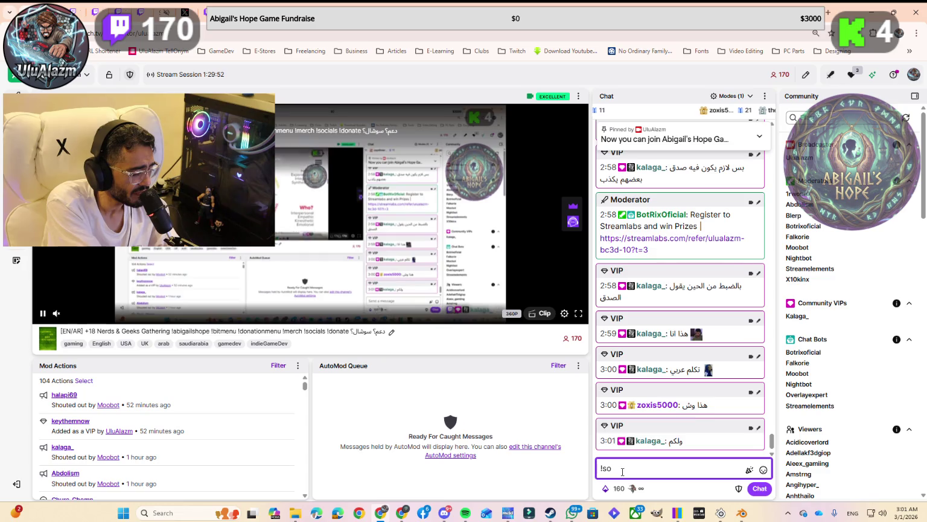
pyautogui.write('@zoxis5000')
pyautogui.press('Return')
pyautogui.hotkey('alt', 'Tab')
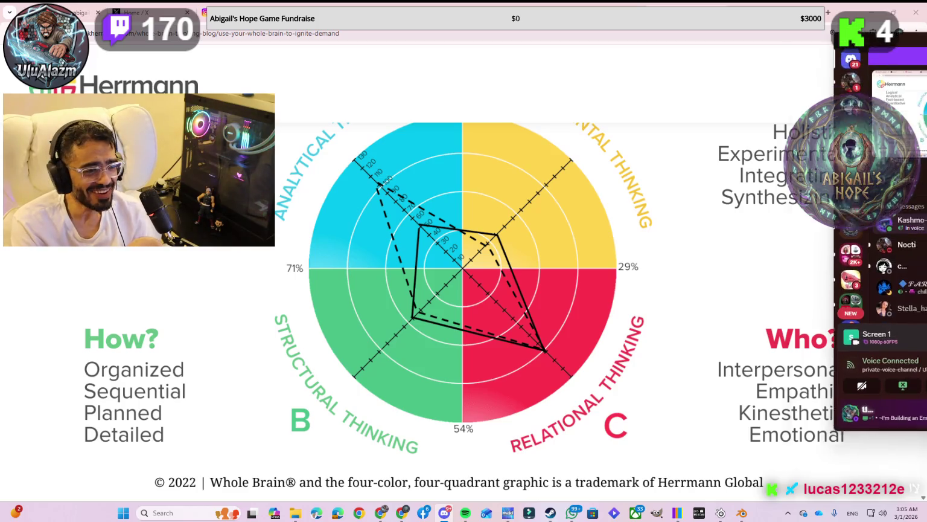
# Replay the 11-second gameplay clip from the Discord DM full screen, then exit back to the conversation.
pyautogui.click(444, 512)
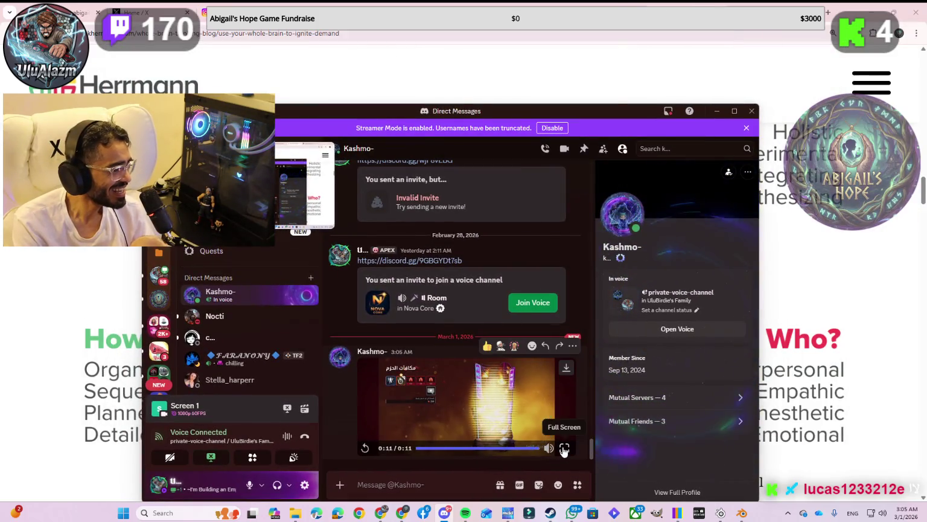
pyautogui.click(564, 448)
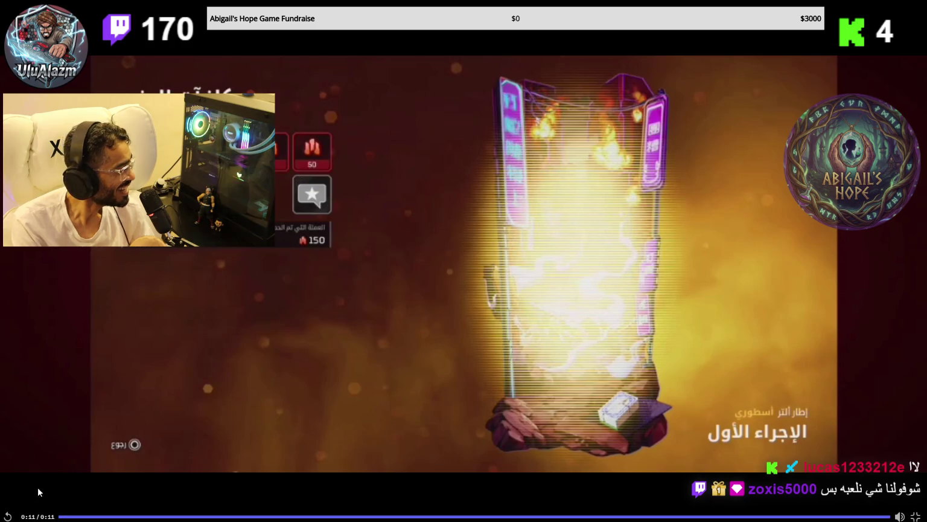
pyautogui.click(9, 516)
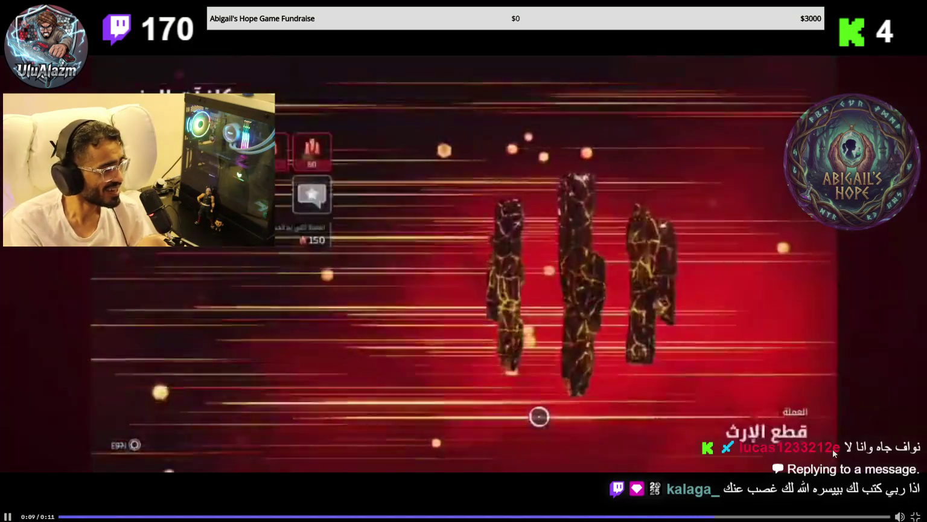
pyautogui.press('Escape')
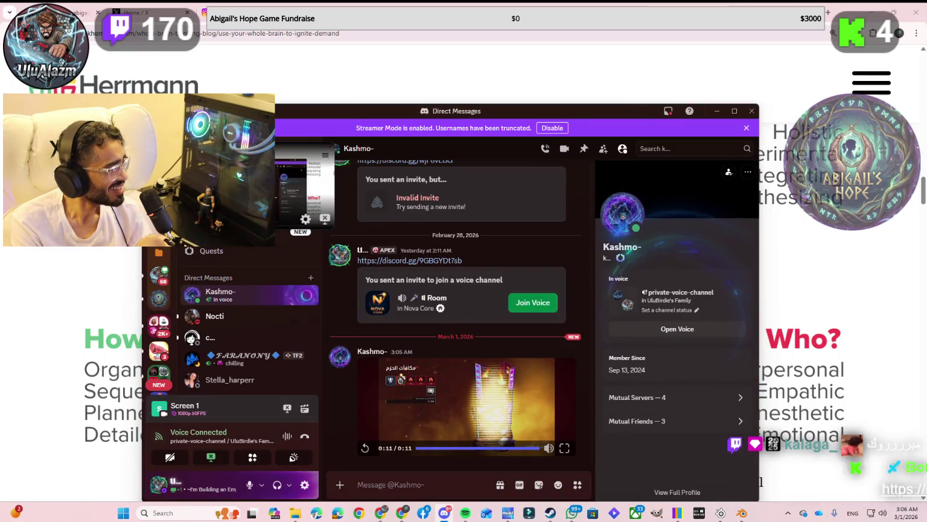
# Minimize Discord and the browser so Blender's material node editor is showing.
pyautogui.press('super+Down')
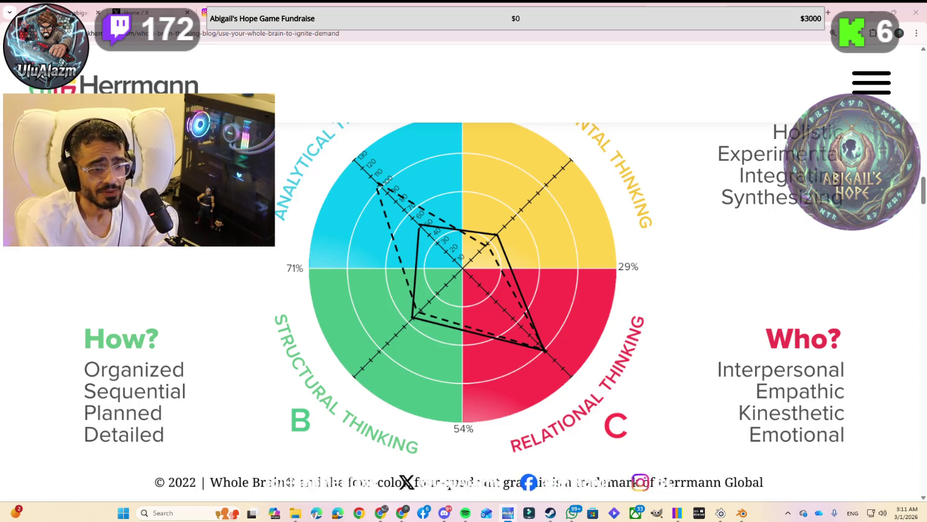
pyautogui.click(871, 15)
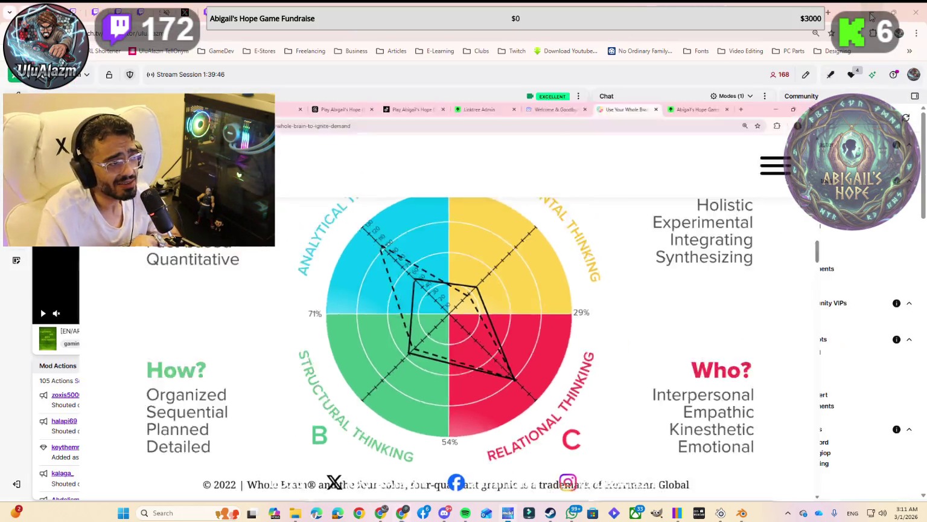
pyautogui.click(871, 16)
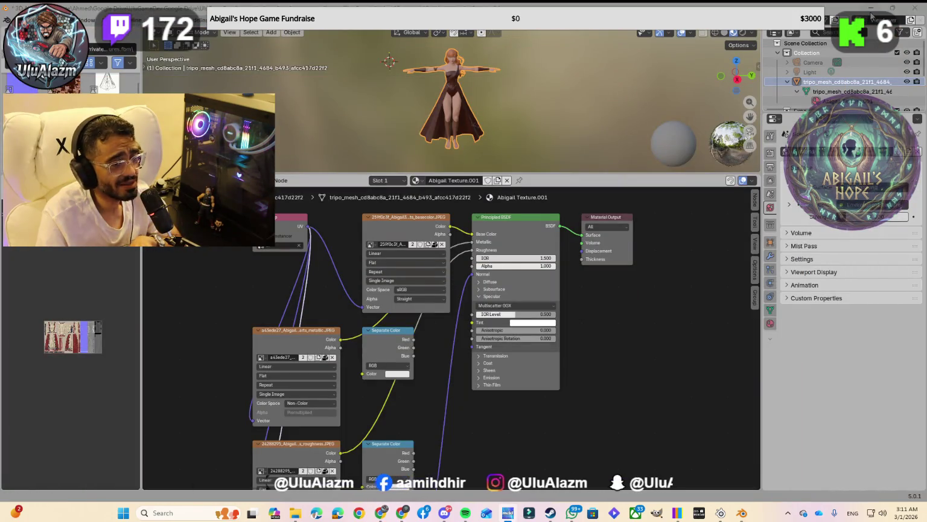